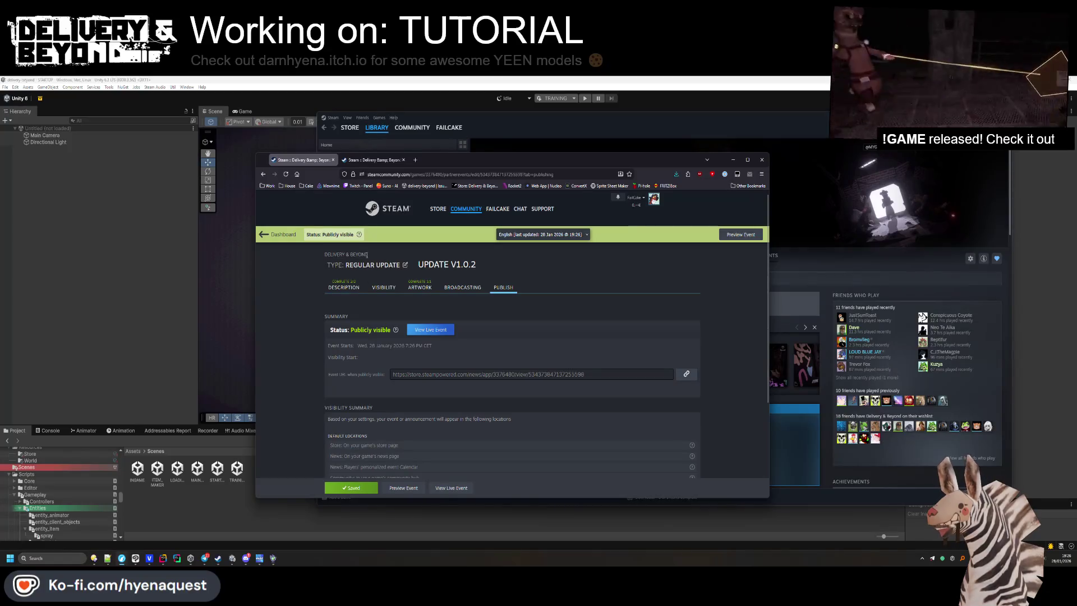
Open the Update V1.0.2 event from the Steamworks event list, then close the extra tabs and browser.
{"action": "left_click", "coordinate": [279, 235]}
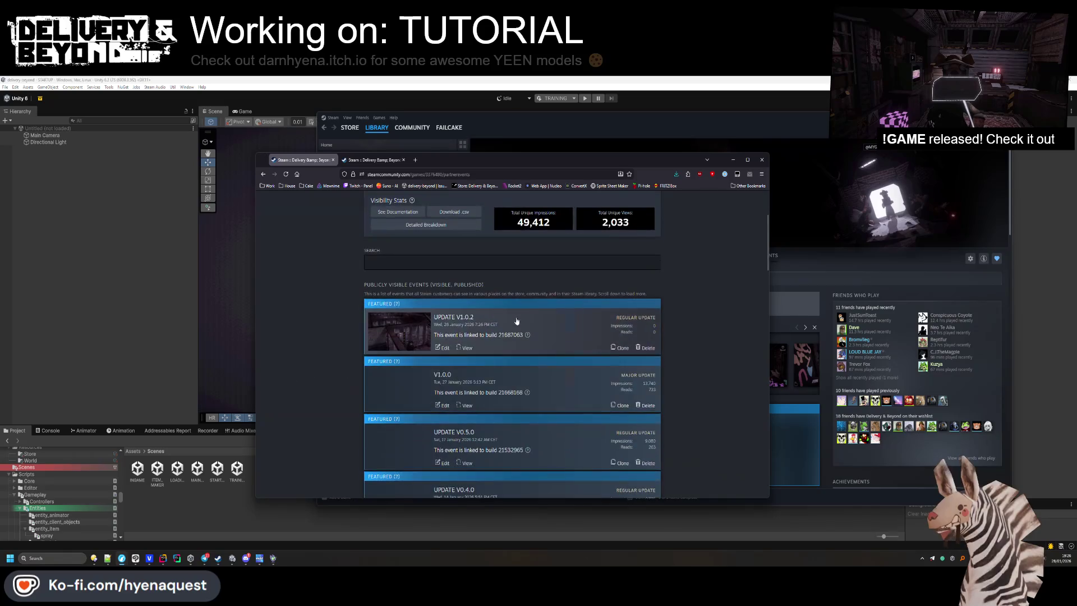
{"action": "left_click", "coordinate": [526, 316]}
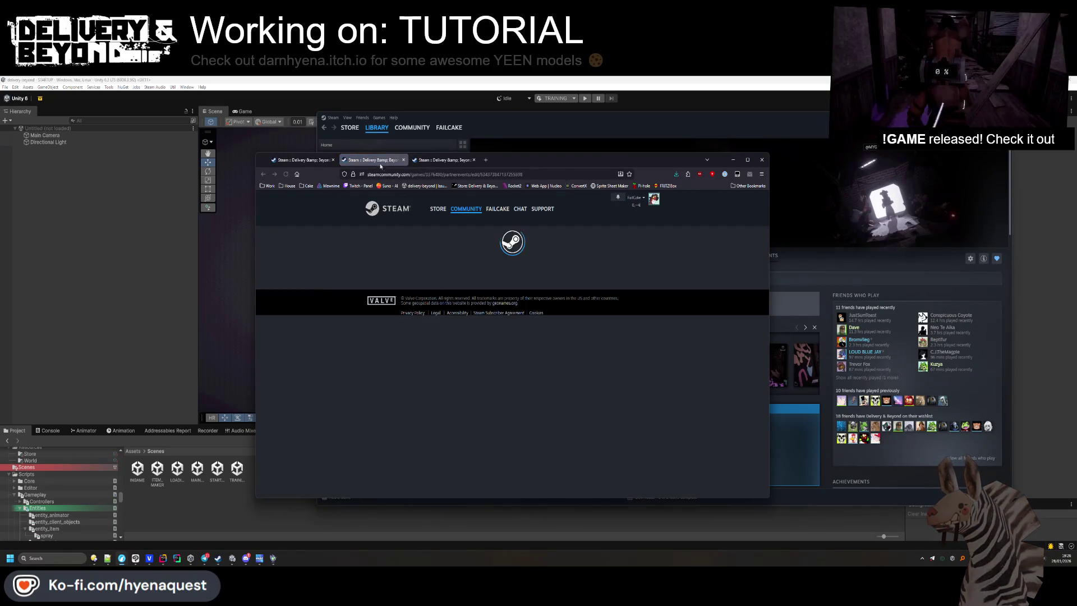
{"action": "left_click", "coordinate": [314, 162]}
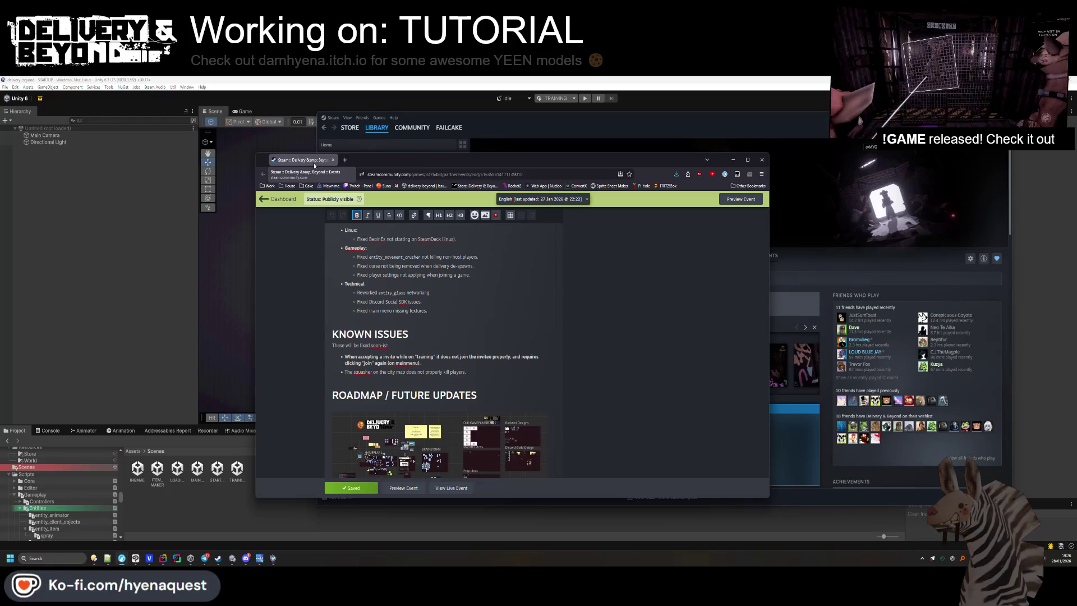
{"action": "key", "text": "ctrl+w"}
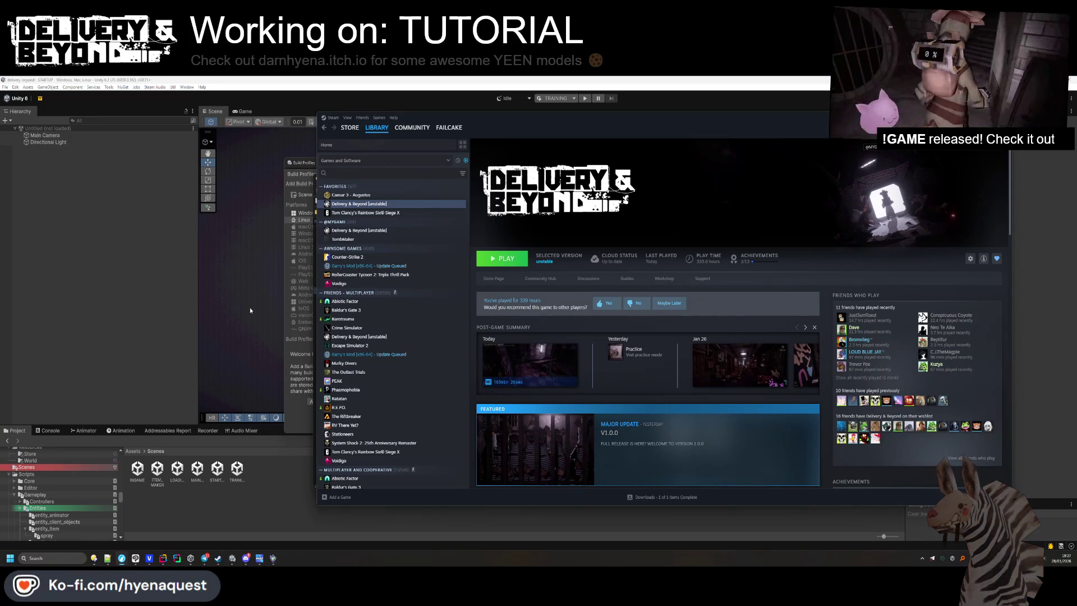
Set Delivery & Beyond's Game Versions & Betas to the Default Public Version.
{"action": "right_click", "coordinate": [408, 209]}
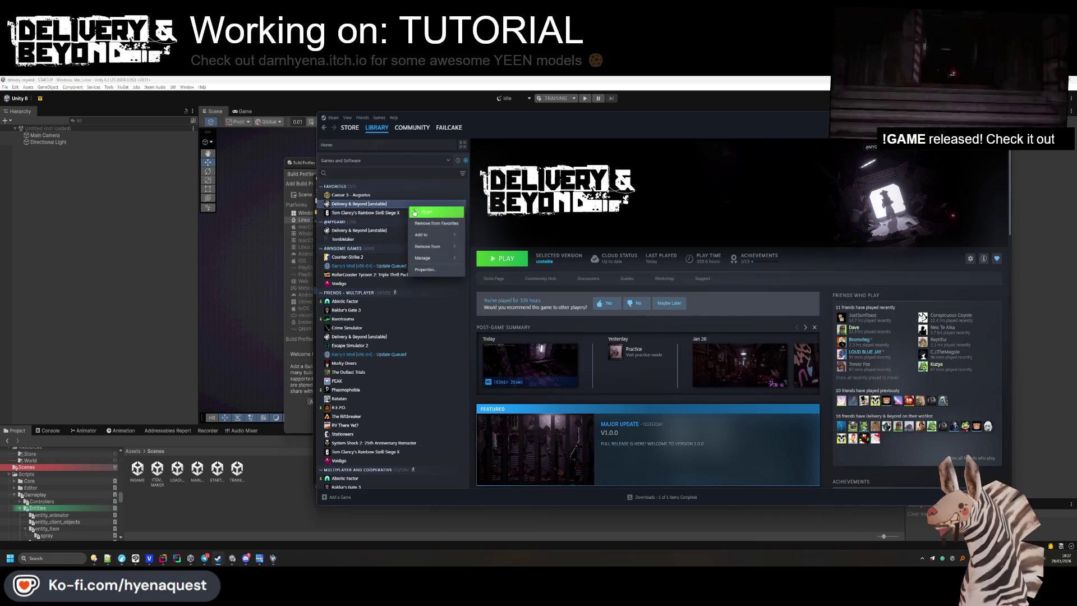
{"action": "left_click", "coordinate": [439, 268]}
{"action": "left_click", "coordinate": [564, 285]}
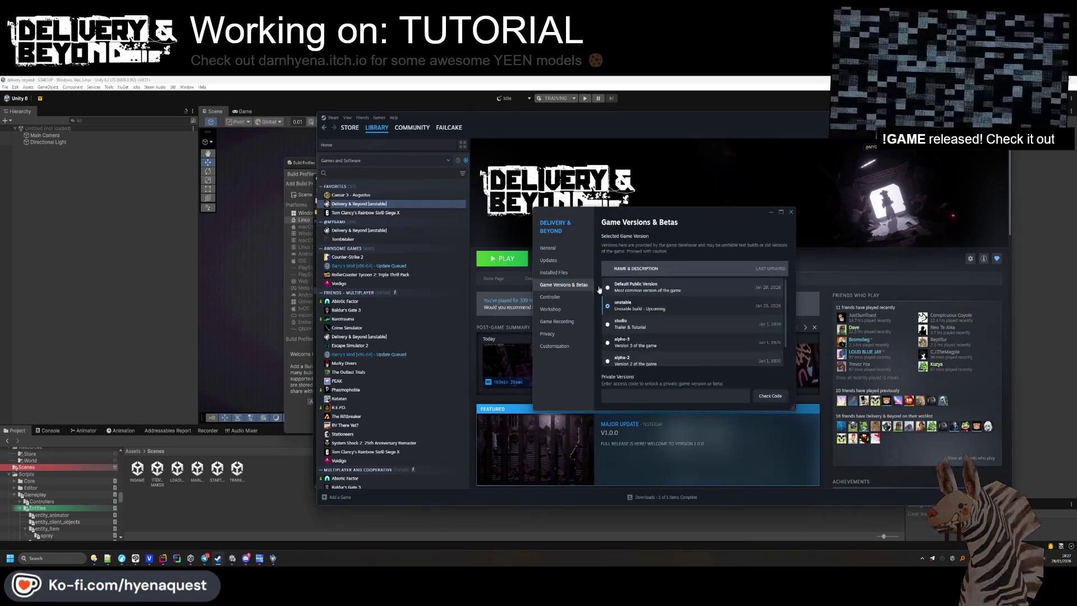
{"action": "left_click", "coordinate": [638, 290]}
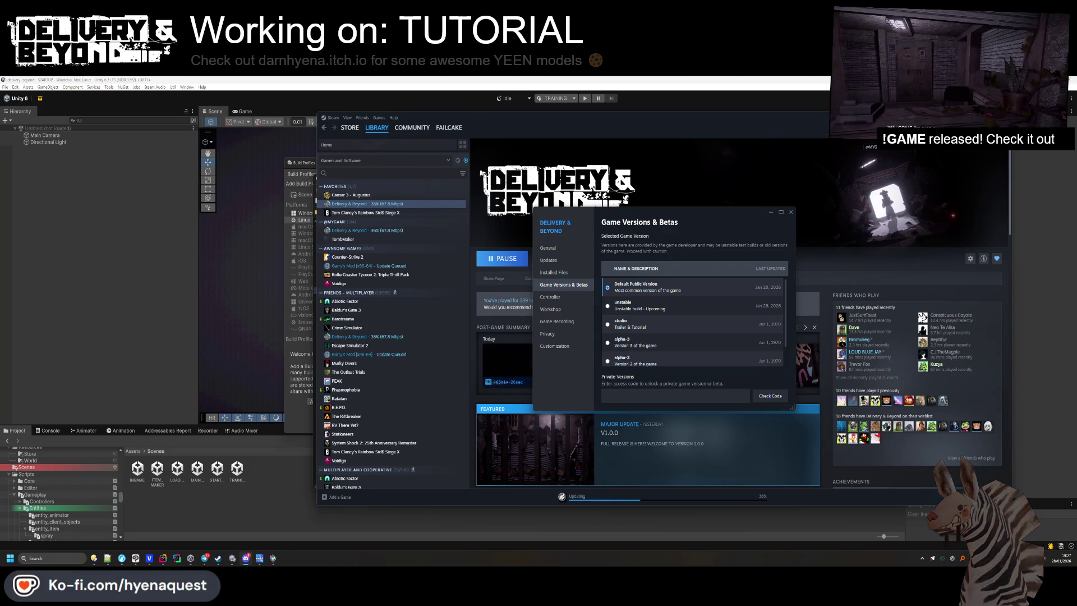
Close Delivery & Beyond's Properties dialog and let the update download.
{"action": "left_click", "coordinate": [791, 211]}
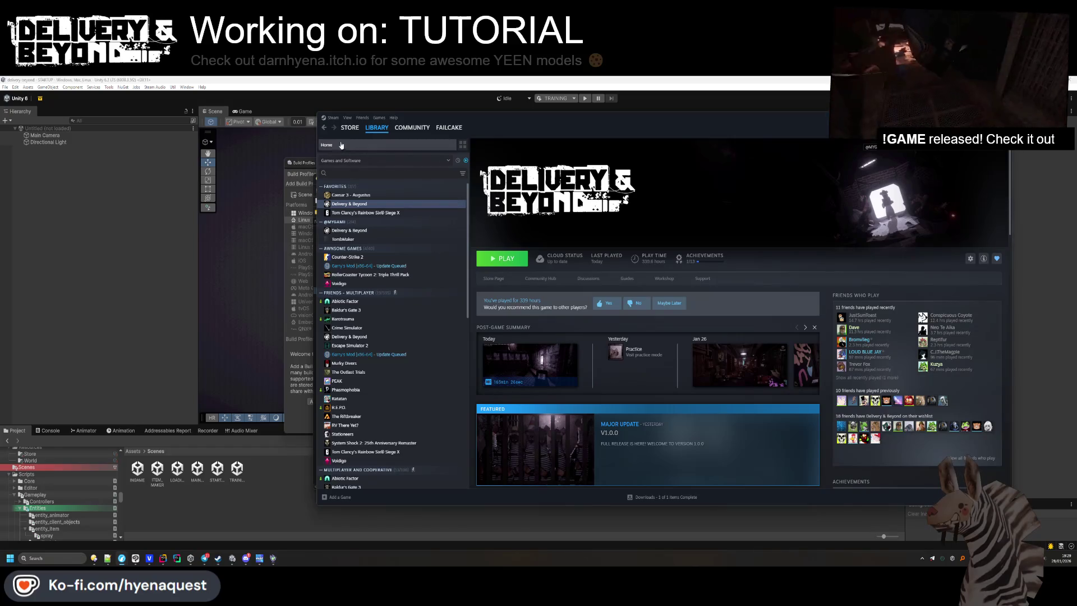
Go back to the Delivery & Beyond library page and move the Steam window left over Unity.
{"action": "left_click", "coordinate": [377, 127]}
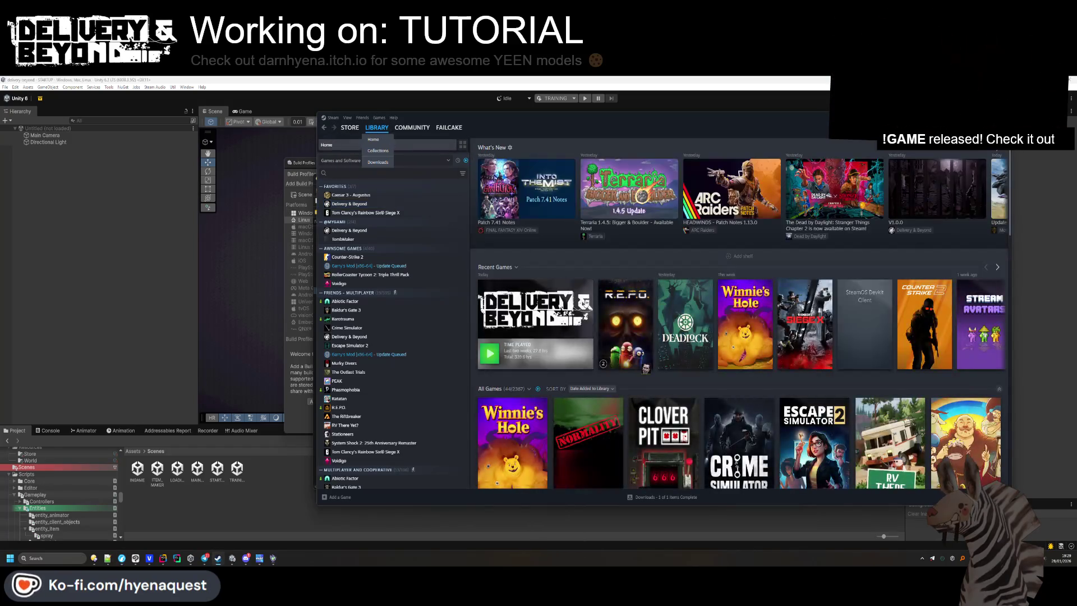
{"action": "left_click", "coordinate": [349, 204]}
{"action": "scroll", "coordinate": [580, 304], "scroll_direction": "down", "scroll_amount": 3}
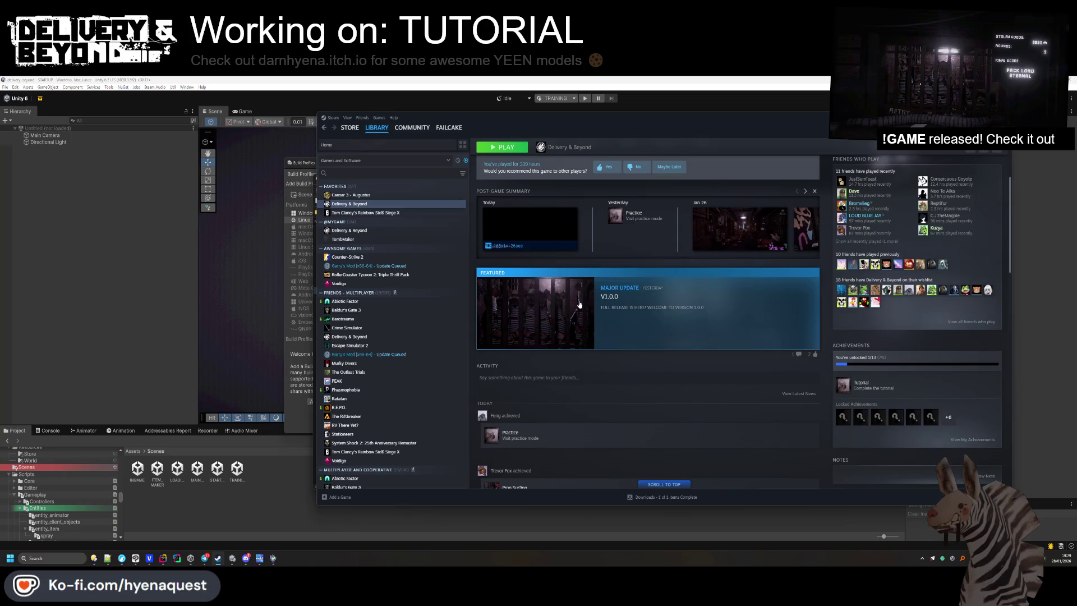
{"action": "left_click_drag", "start_coordinate": [655, 135], "coordinate": [521, 146]}
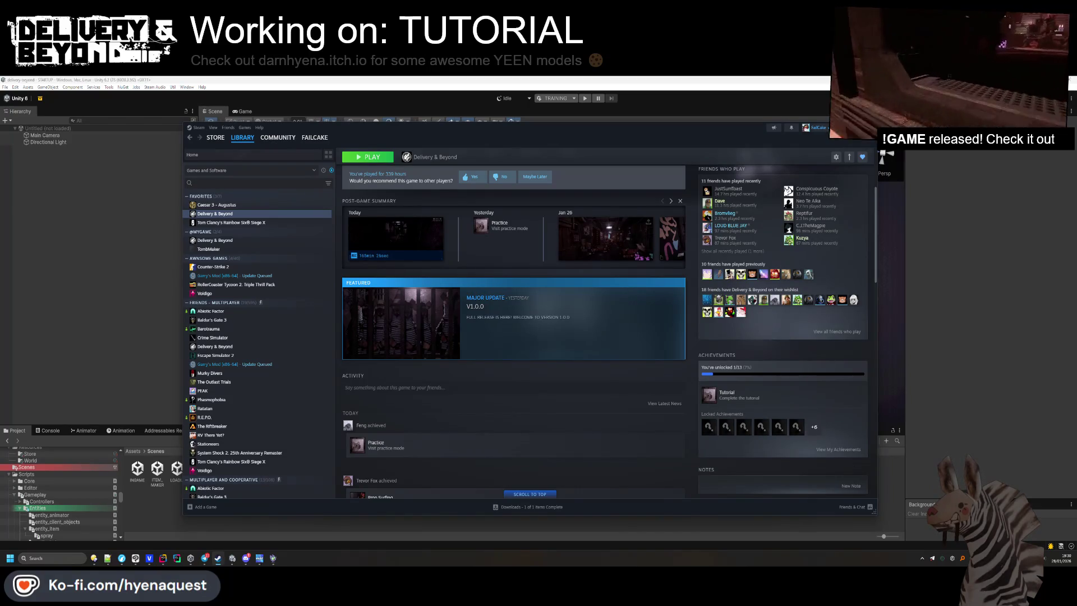
{"action": "key", "text": "alt+Tab"}
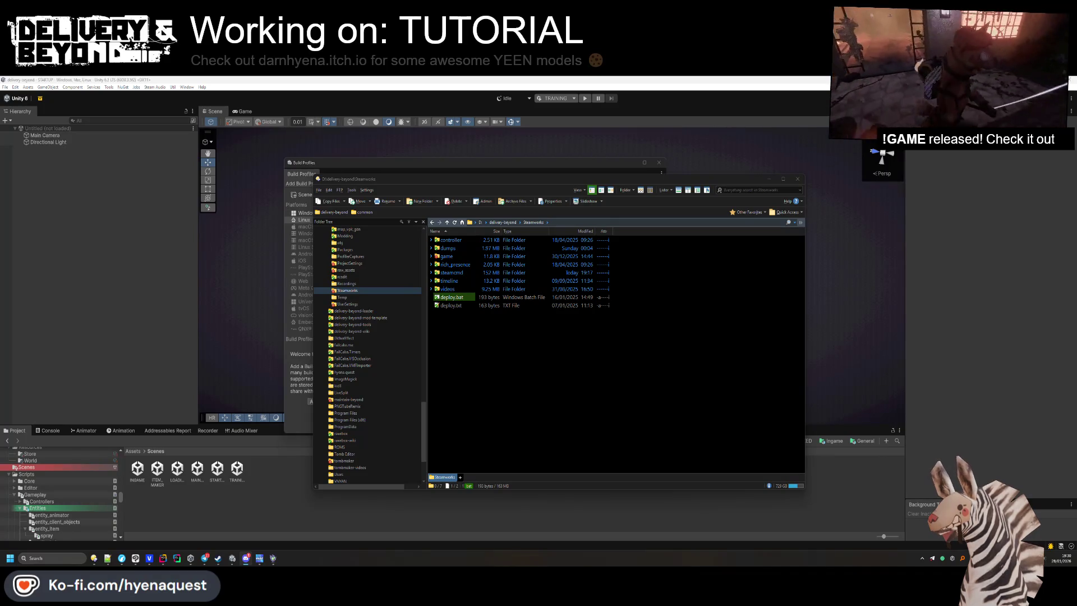
{"action": "left_click", "coordinate": [455, 369]}
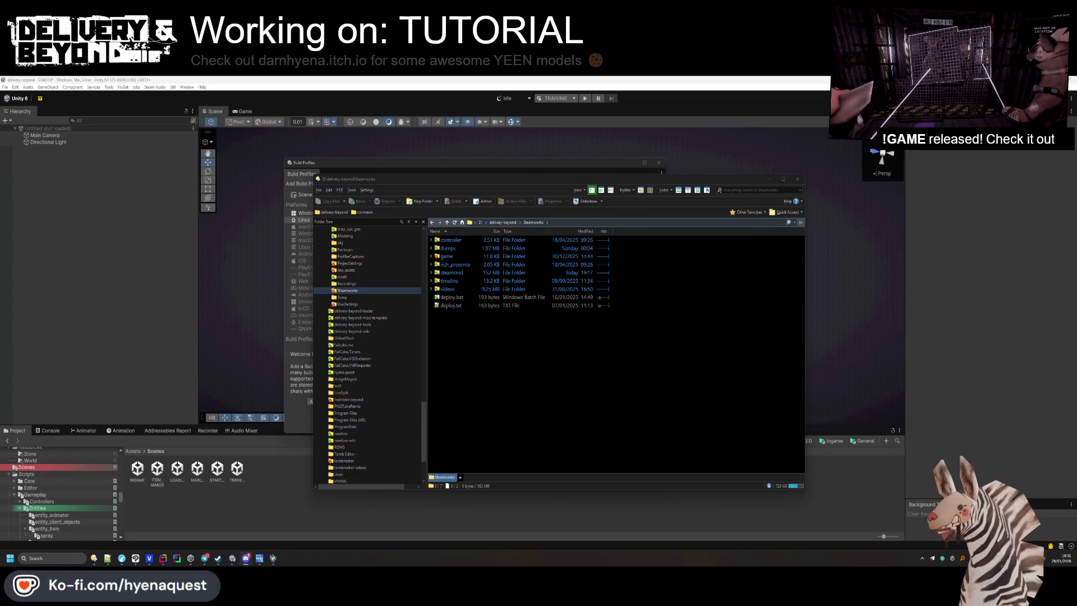
{"action": "left_click", "coordinate": [405, 237]}
{"action": "key", "text": "super+Down"}
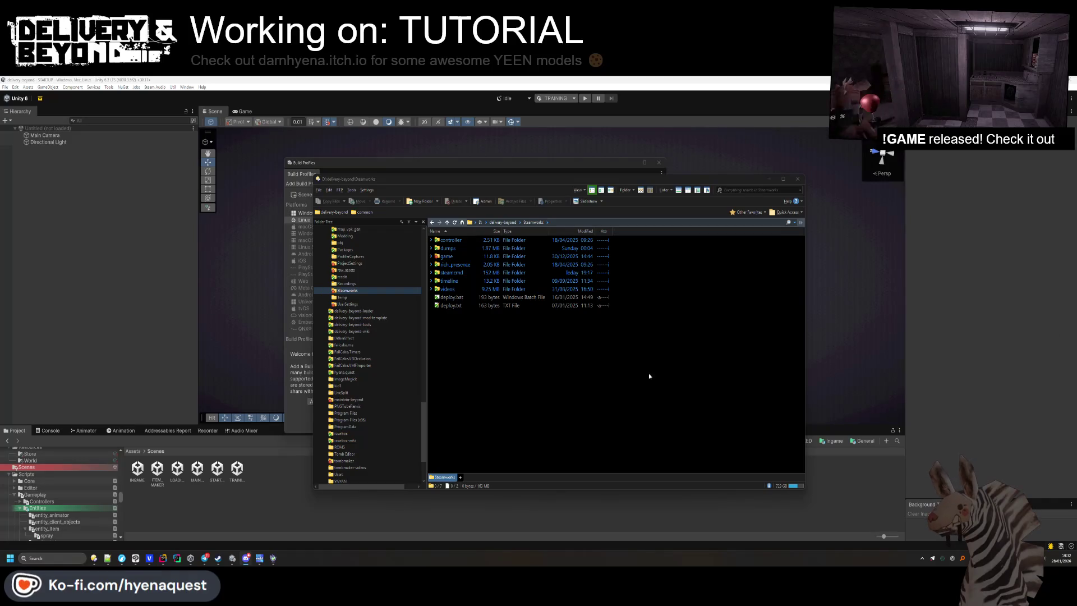
Close the file manager and build profiles windows, then show refreshed package updates in Package Manager.
{"action": "left_click", "coordinate": [798, 179]}
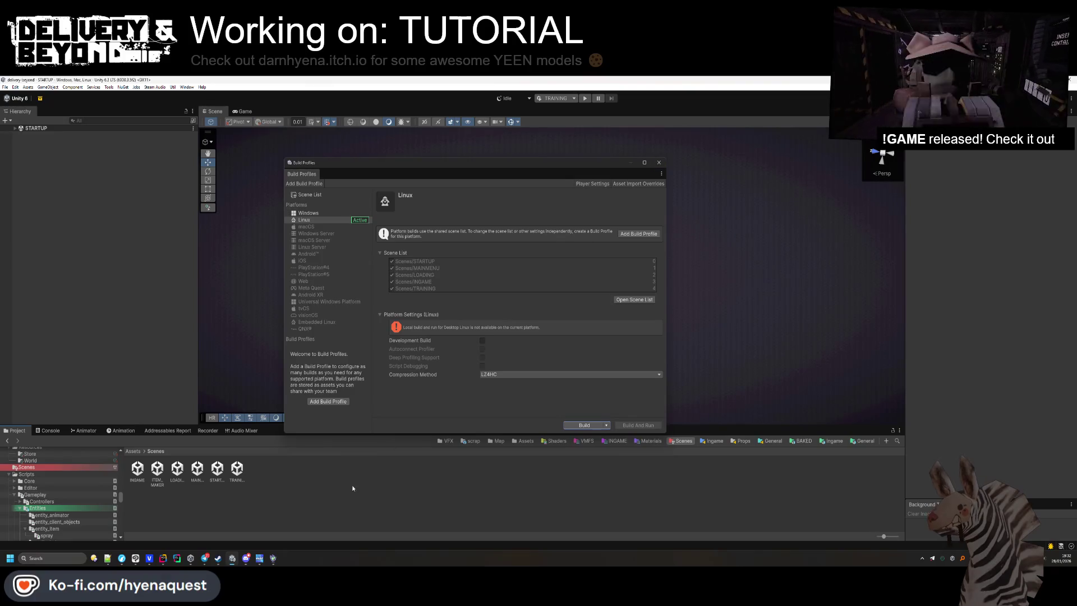
{"action": "left_click", "coordinate": [659, 162]}
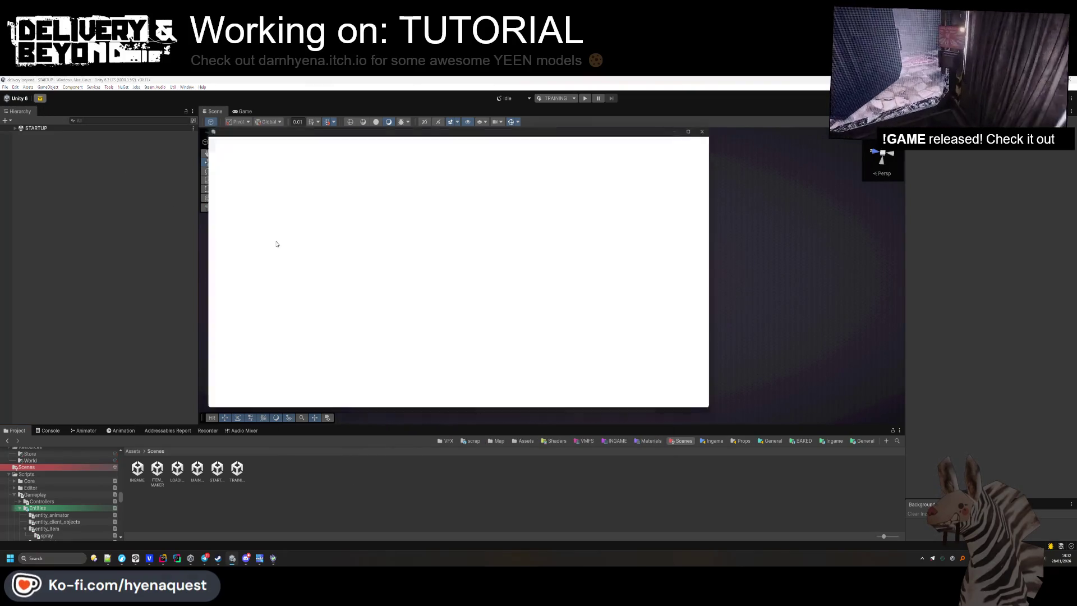
{"action": "left_click", "coordinate": [226, 177]}
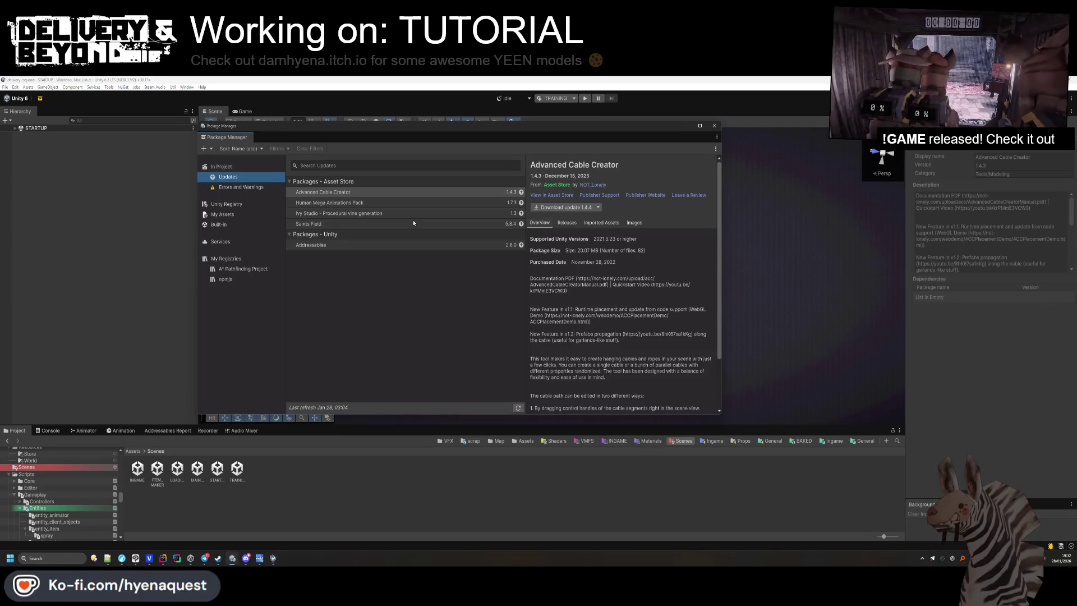
{"action": "left_click", "coordinate": [517, 409]}
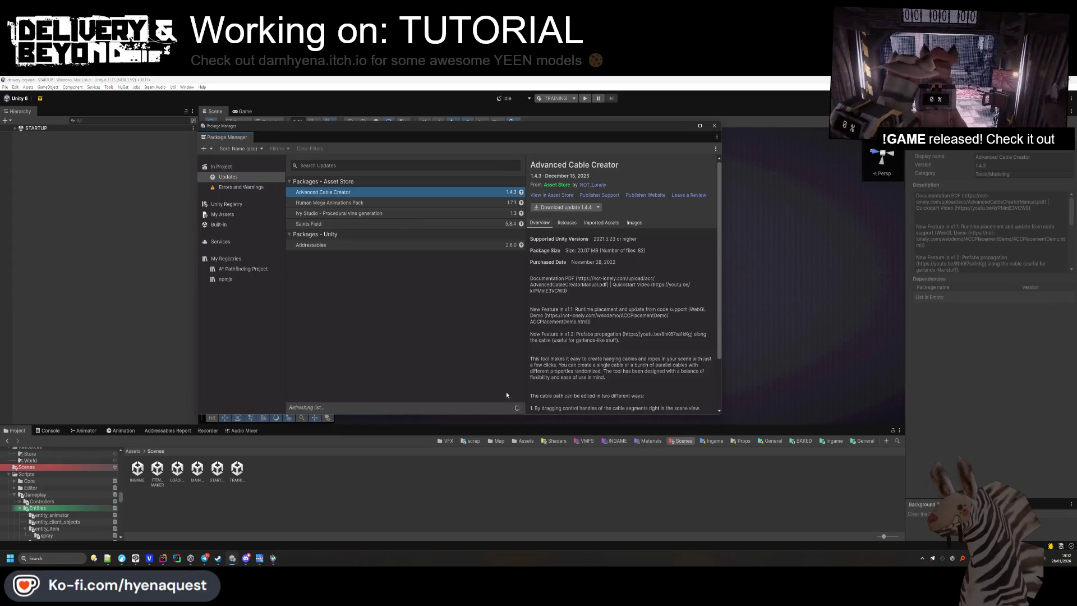
Read the 2.8.1 changelog in the Addressables package's Version History.
{"action": "left_click", "coordinate": [402, 245]}
{"action": "left_click", "coordinate": [567, 223]}
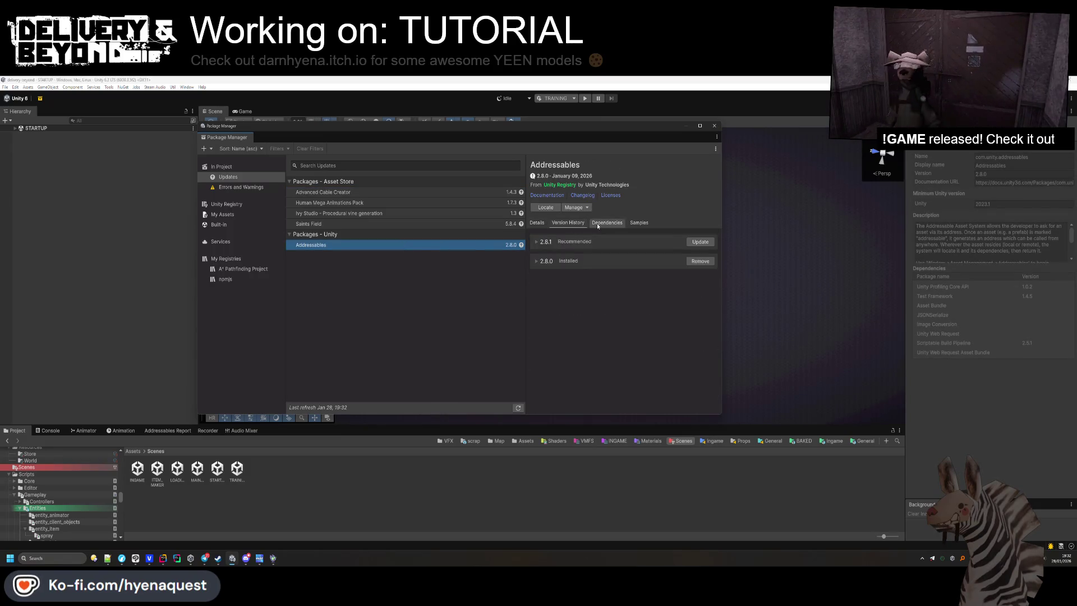
{"action": "mouse_move", "coordinate": [587, 283]}
{"action": "left_mouse_down"}
{"action": "mouse_move", "coordinate": [603, 289]}
{"action": "mouse_move", "coordinate": [565, 301]}
{"action": "mouse_move", "coordinate": [684, 326]}
{"action": "mouse_move", "coordinate": [696, 338]}
{"action": "left_mouse_up"}
{"action": "left_click", "coordinate": [475, 333]}
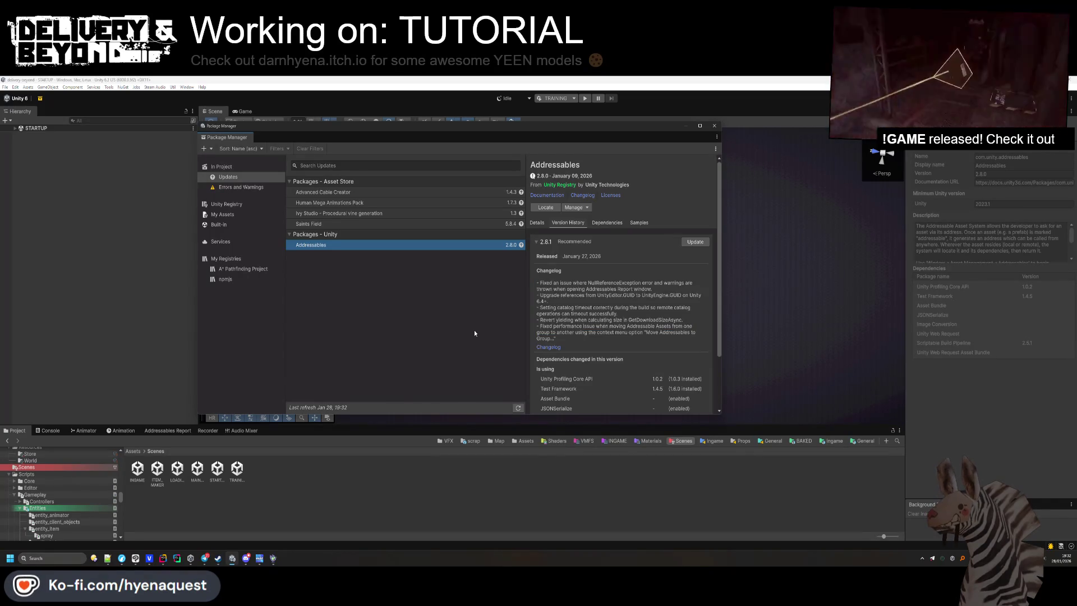
{"action": "key", "text": "alt+Tab"}
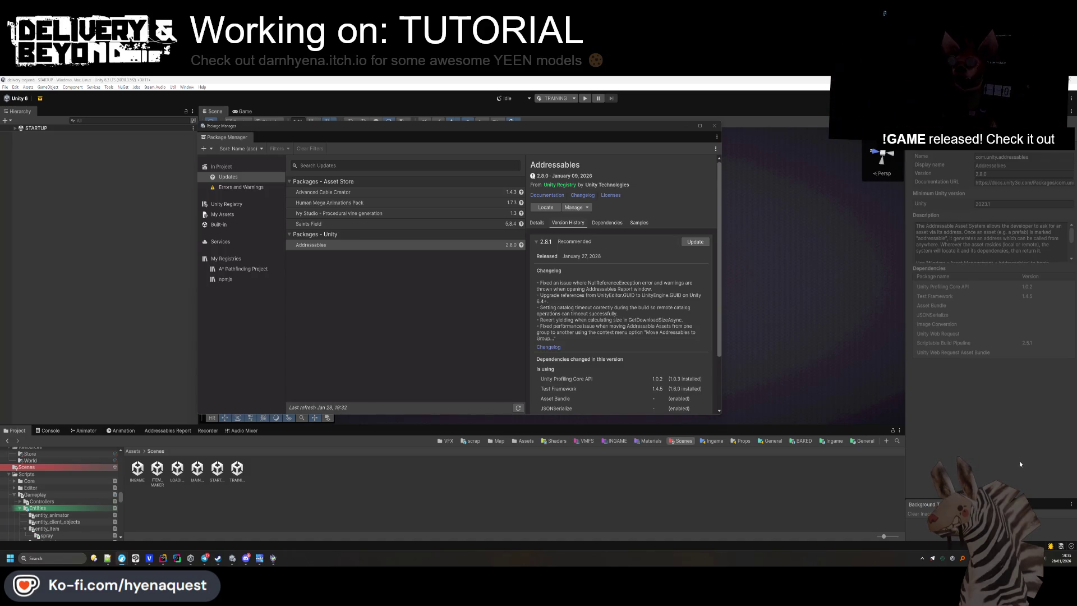
Update Addressables to 2.8.1, view the Saints Field package details, and close Package Manager.
{"action": "left_click", "coordinate": [361, 246]}
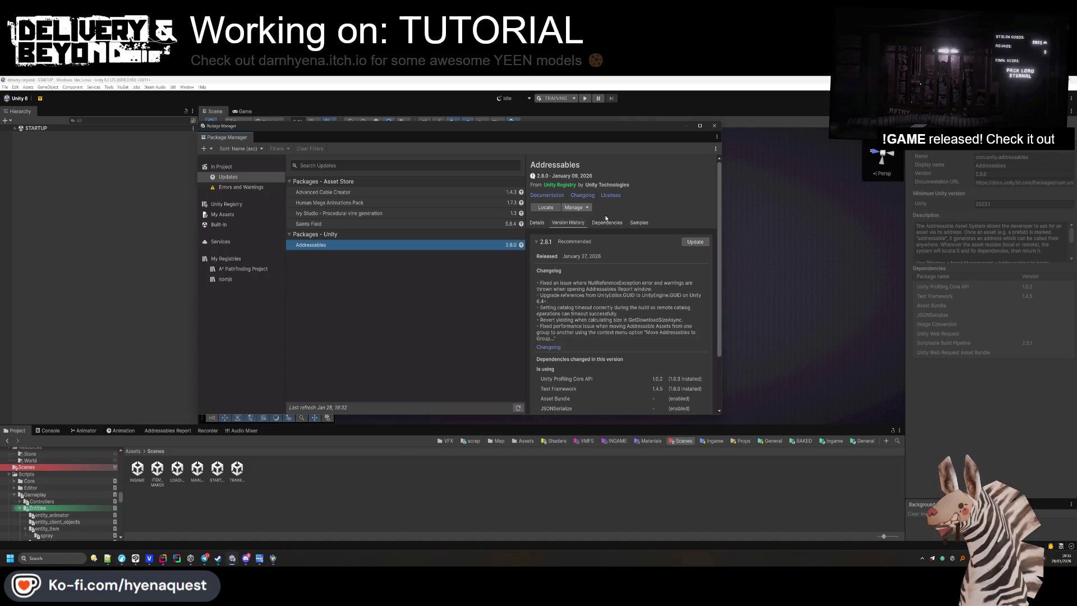
{"action": "left_click", "coordinate": [576, 207]}
{"action": "left_click", "coordinate": [586, 250]}
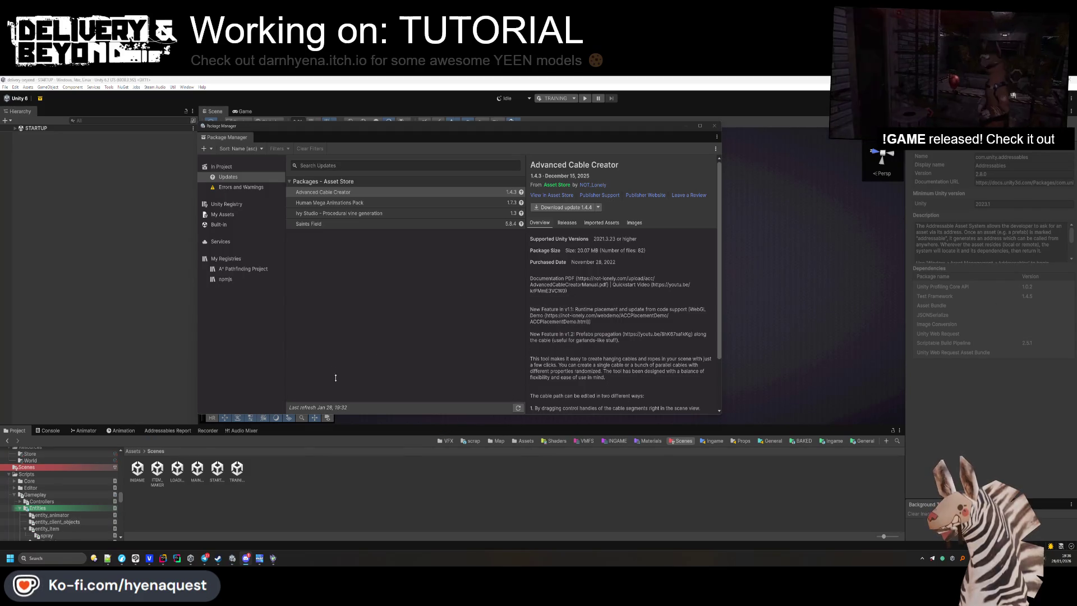
{"action": "left_click", "coordinate": [353, 224]}
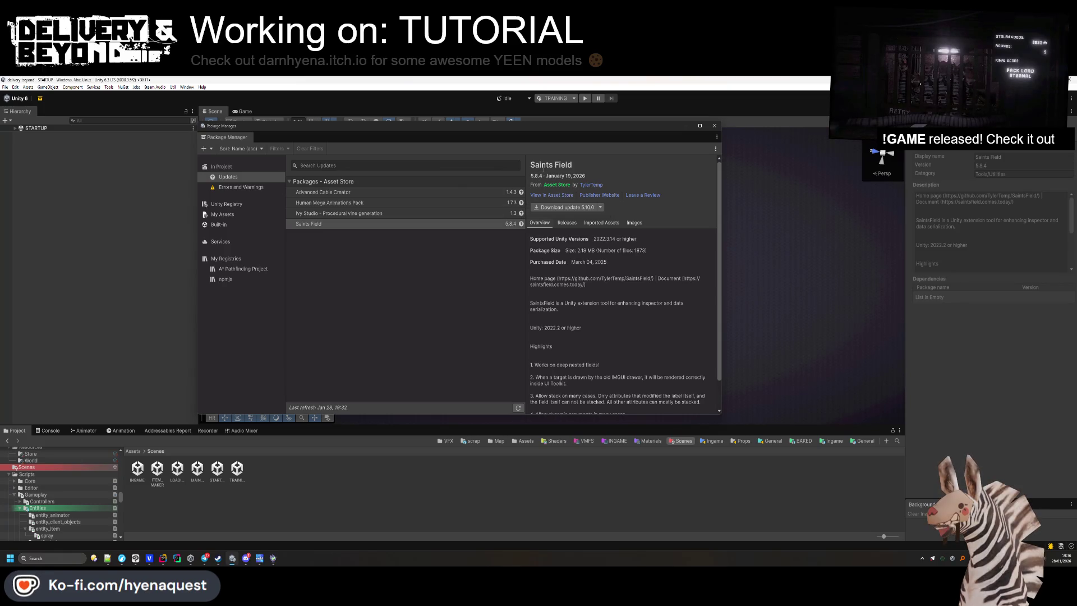
{"action": "left_click", "coordinate": [714, 125]}
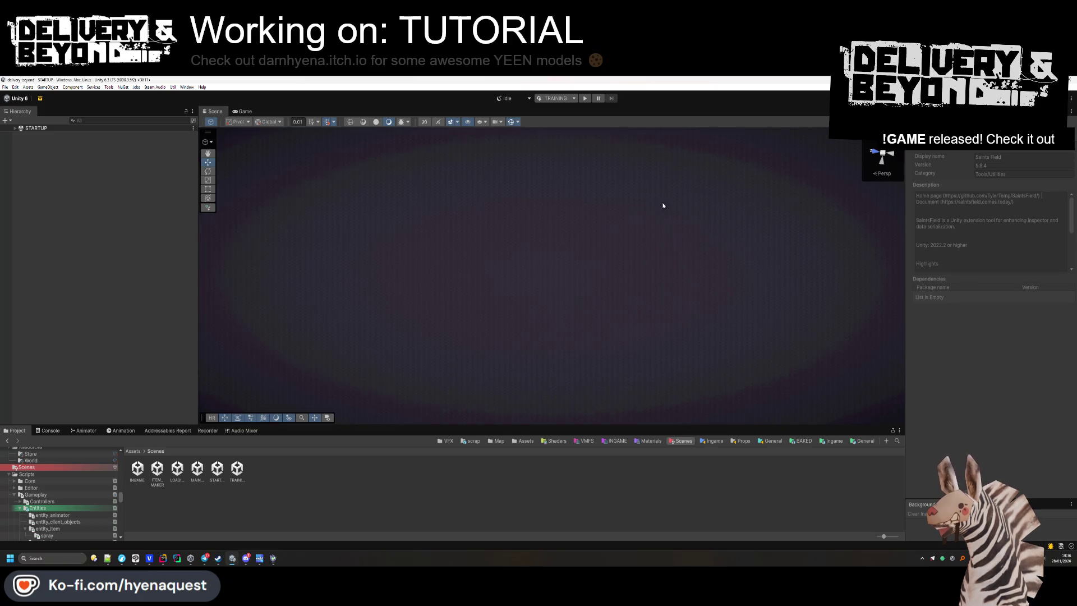
Delete the last five notes (lines 141–145) from REPAIRANDBEYOND-TODO.txt in Notepad++.
{"action": "left_click", "coordinate": [108, 558]}
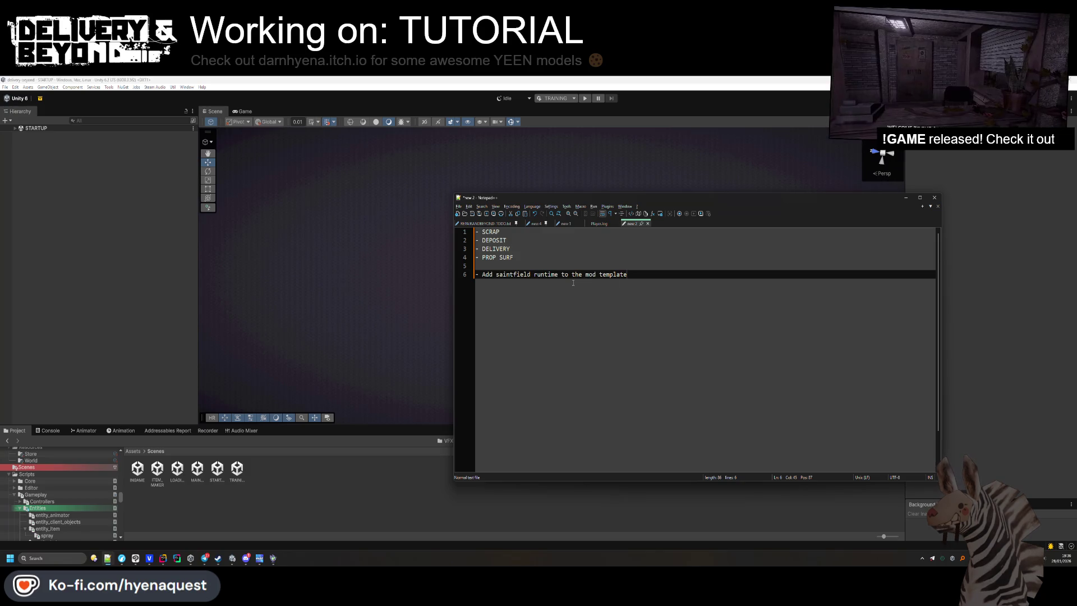
{"action": "left_click_drag", "start_coordinate": [627, 274], "coordinate": [481, 274]}
{"action": "left_click", "coordinate": [535, 223]}
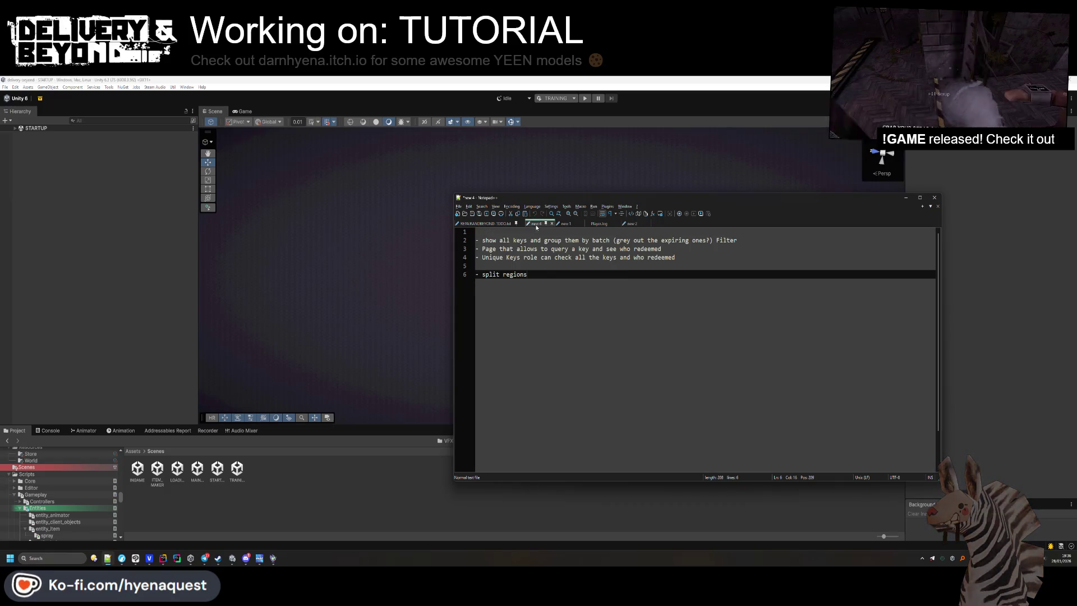
{"action": "left_click", "coordinate": [492, 223]}
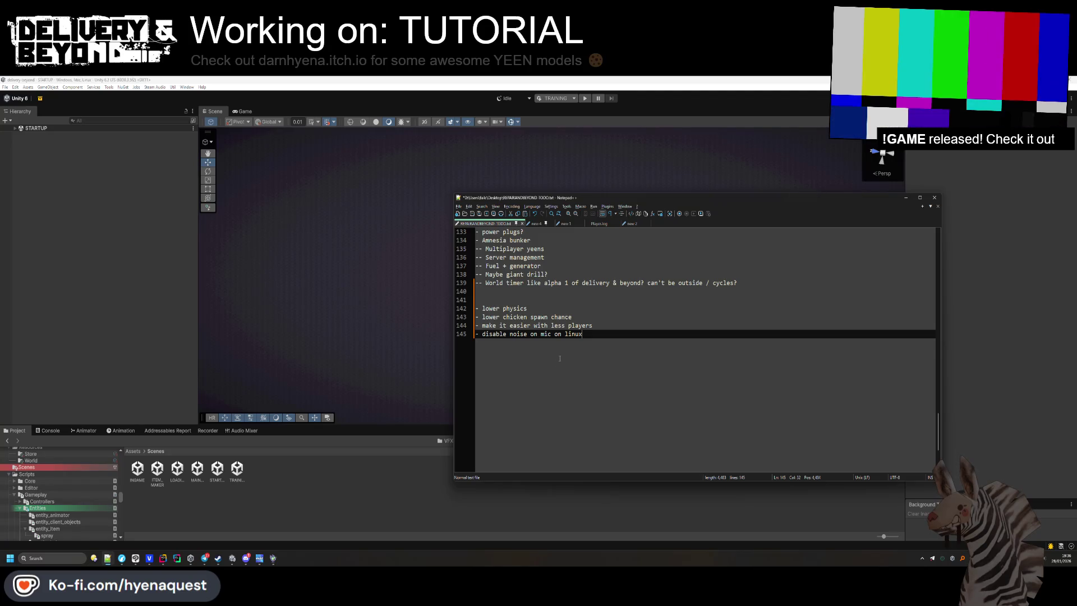
{"action": "left_click_drag", "start_coordinate": [582, 333], "coordinate": [626, 291]}
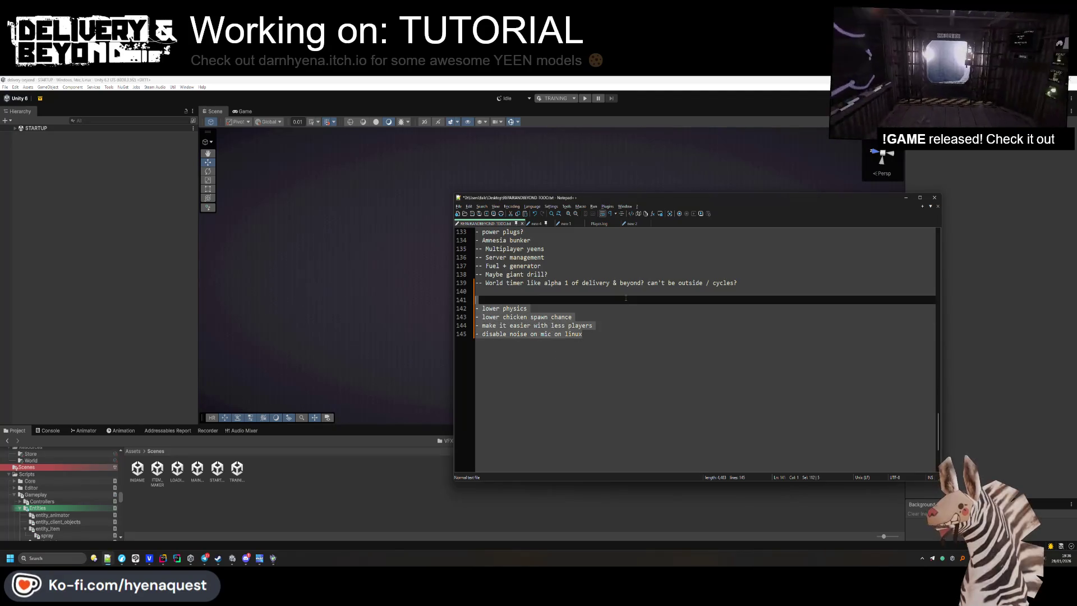
{"action": "key", "text": "BackSpace"}
{"action": "scroll", "coordinate": [626, 299], "scroll_direction": "up", "scroll_amount": 3}
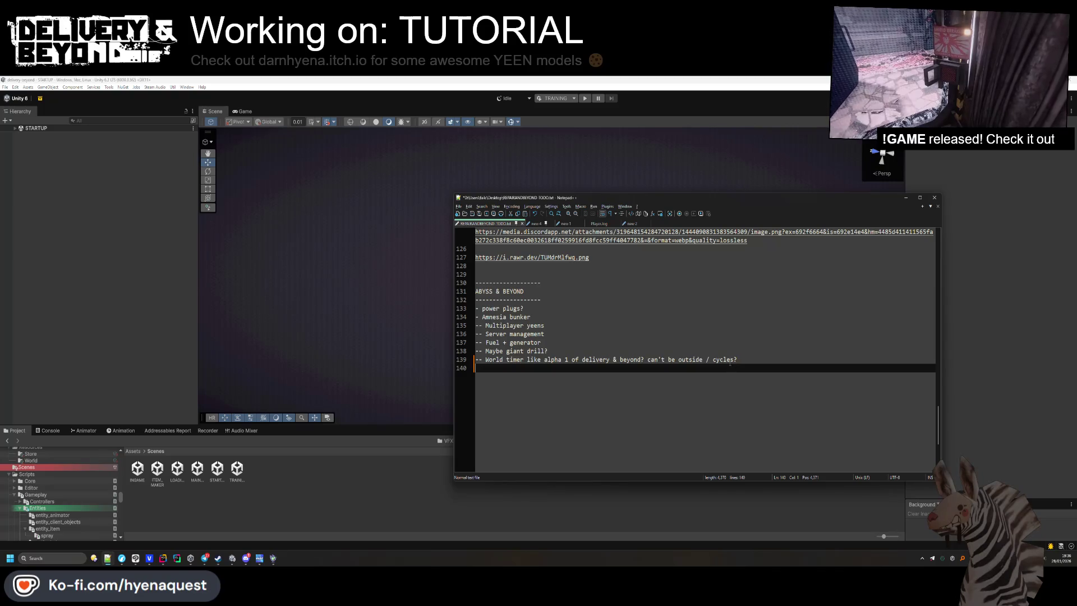
Browse the new 4 and new 1 notes, select the training-board binds note, then open TRAINING in Unity.
{"action": "left_click", "coordinate": [537, 224]}
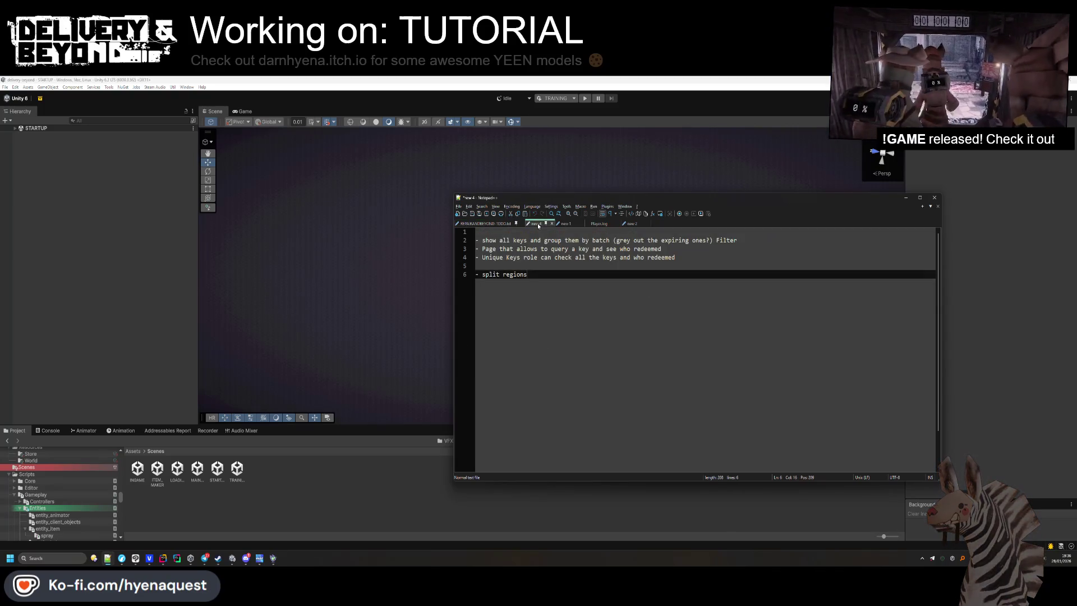
{"action": "left_click", "coordinate": [567, 224]}
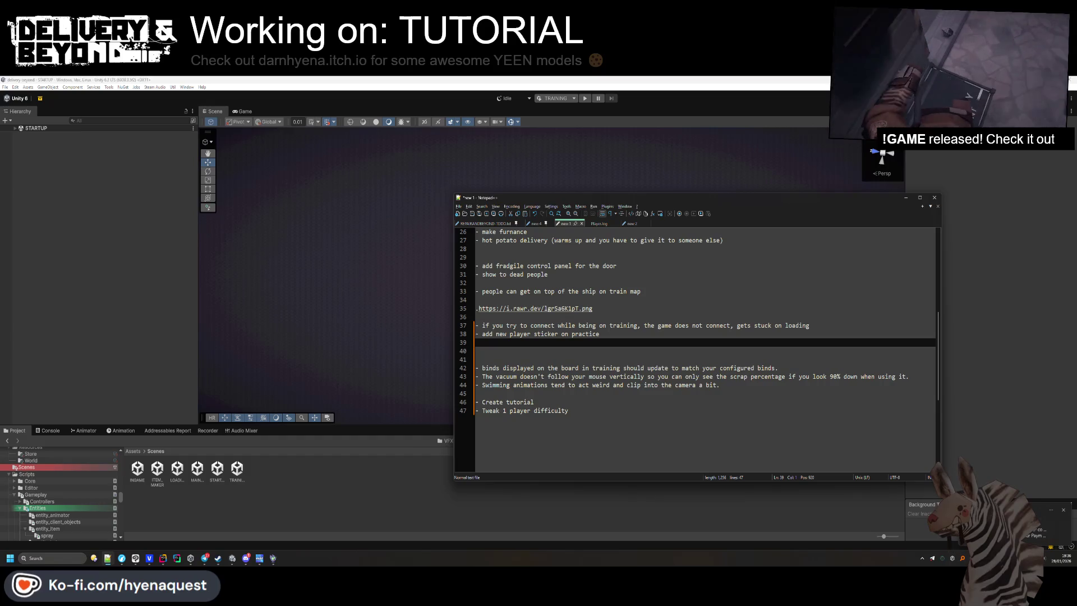
{"action": "left_click", "coordinate": [1063, 510]}
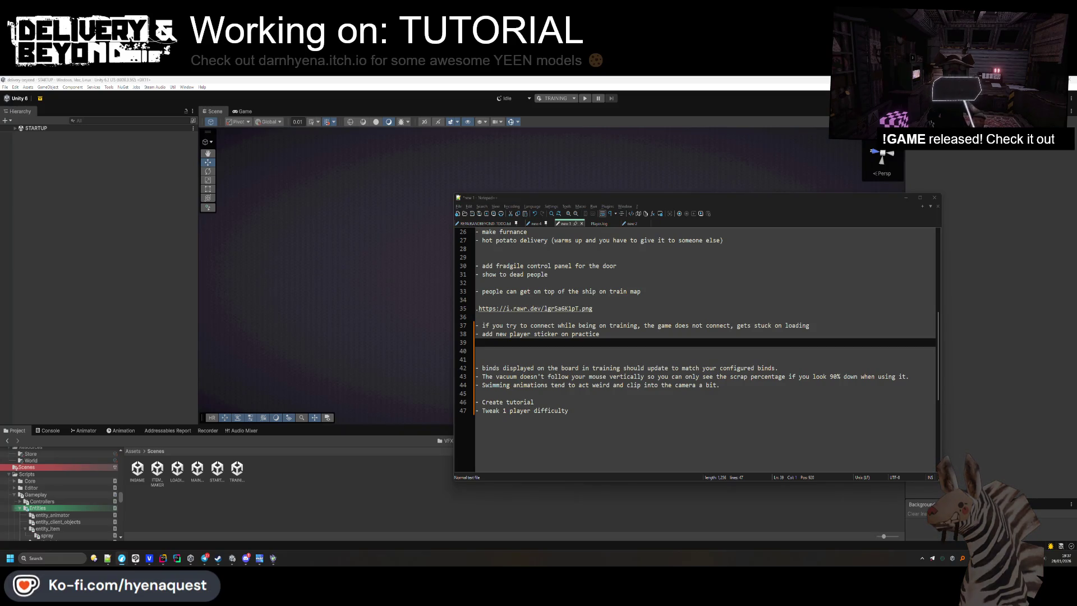
{"action": "scroll", "coordinate": [544, 397], "scroll_direction": "down", "scroll_amount": 1}
{"action": "left_click", "coordinate": [535, 351]}
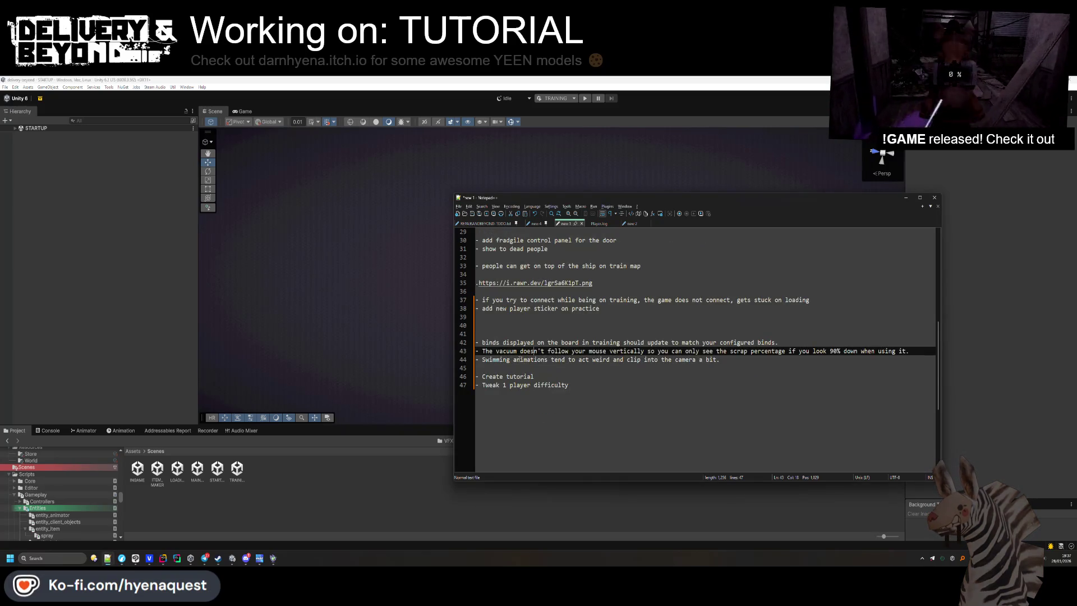
{"action": "mouse_move", "coordinate": [781, 343]}
{"action": "left_mouse_down"}
{"action": "mouse_move", "coordinate": [785, 332]}
{"action": "mouse_move", "coordinate": [786, 351]}
{"action": "mouse_move", "coordinate": [786, 338]}
{"action": "left_mouse_up"}
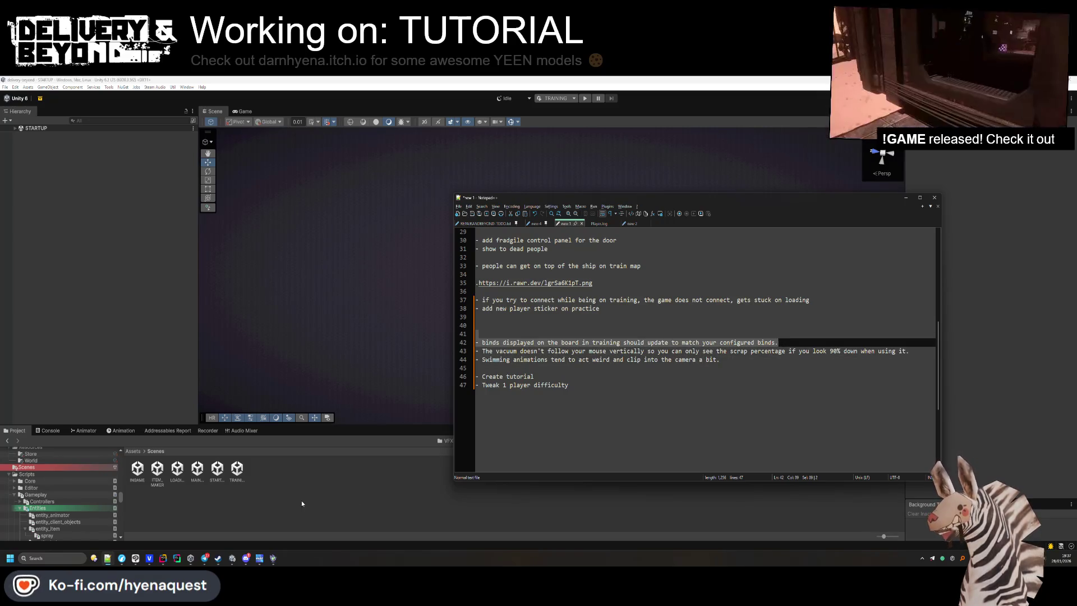
{"action": "left_click", "coordinate": [237, 471]}
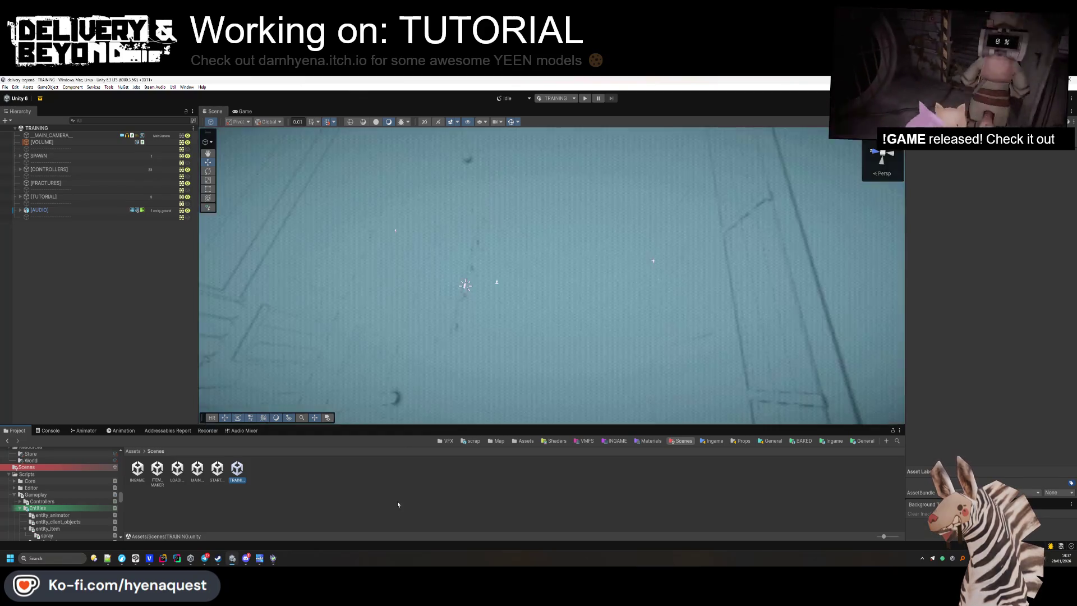
Frame the CONTROLS sign in the Scene view, select its TUTORIAL quad, then switch to Clip Studio Paint.
{"action": "left_click_drag", "start_coordinate": [645, 303], "coordinate": [659, 301]}
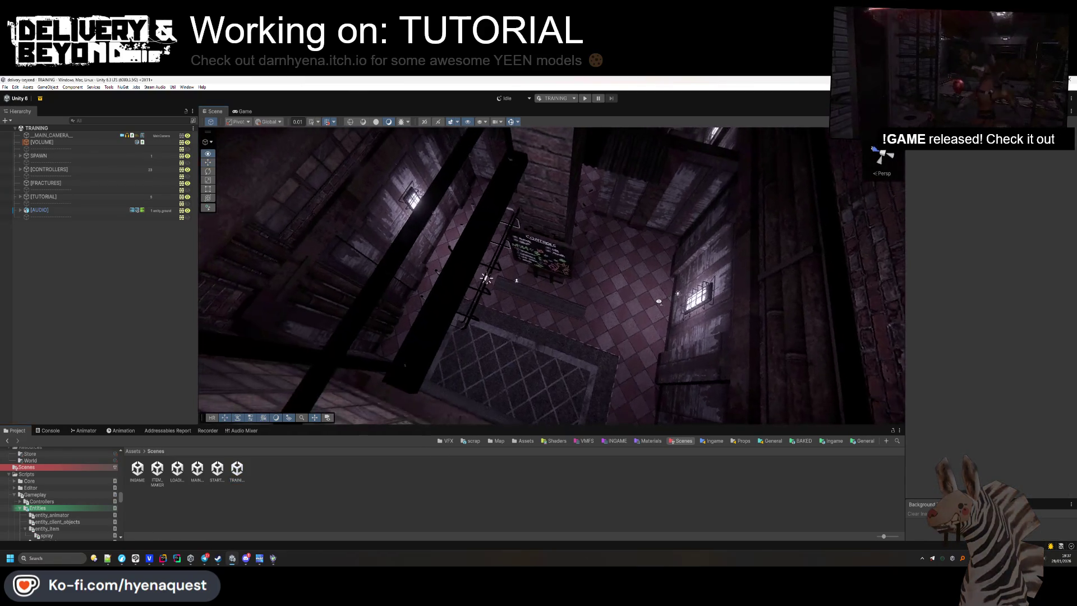
{"action": "scroll", "coordinate": [659, 301], "scroll_direction": "up", "scroll_amount": 5}
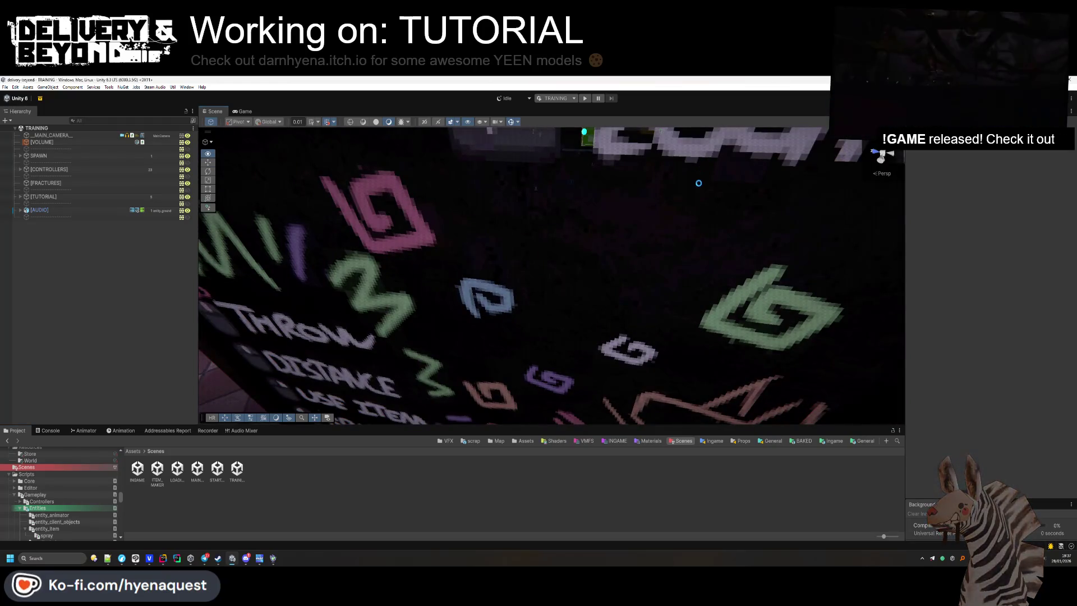
{"action": "left_click_drag", "start_coordinate": [657, 257], "coordinate": [621, 267]}
{"action": "scroll", "coordinate": [660, 261], "scroll_direction": "down", "scroll_amount": 5}
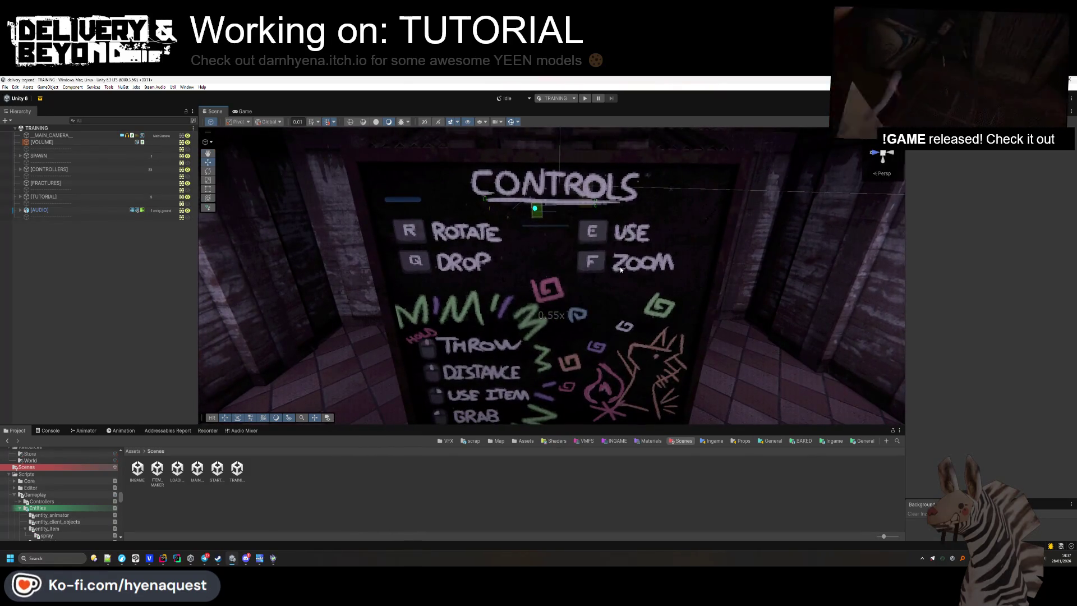
{"action": "left_click", "coordinate": [620, 267]}
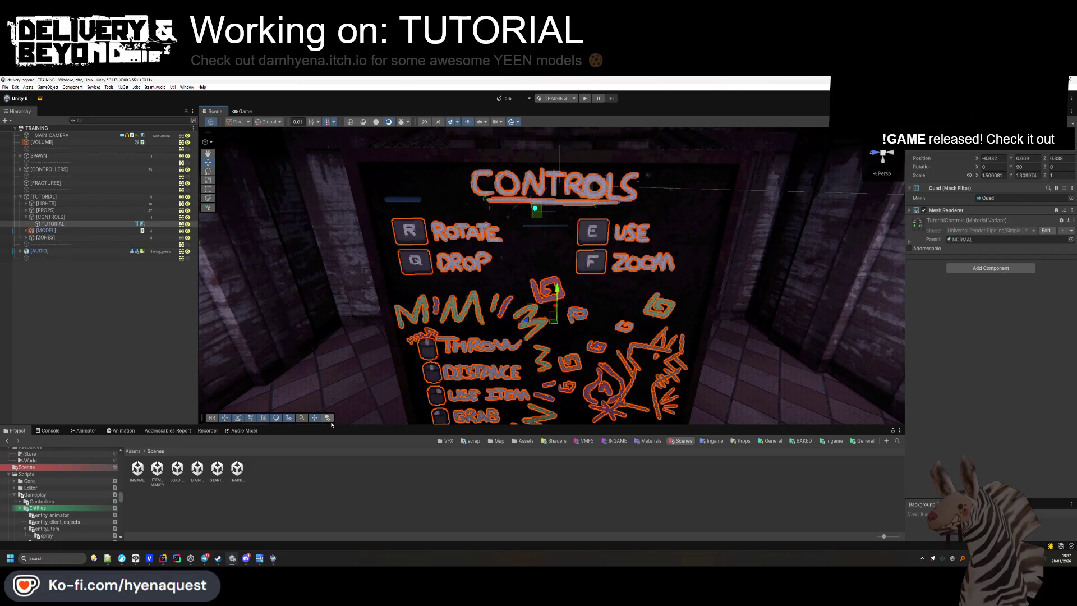
{"action": "left_click", "coordinate": [135, 559]}
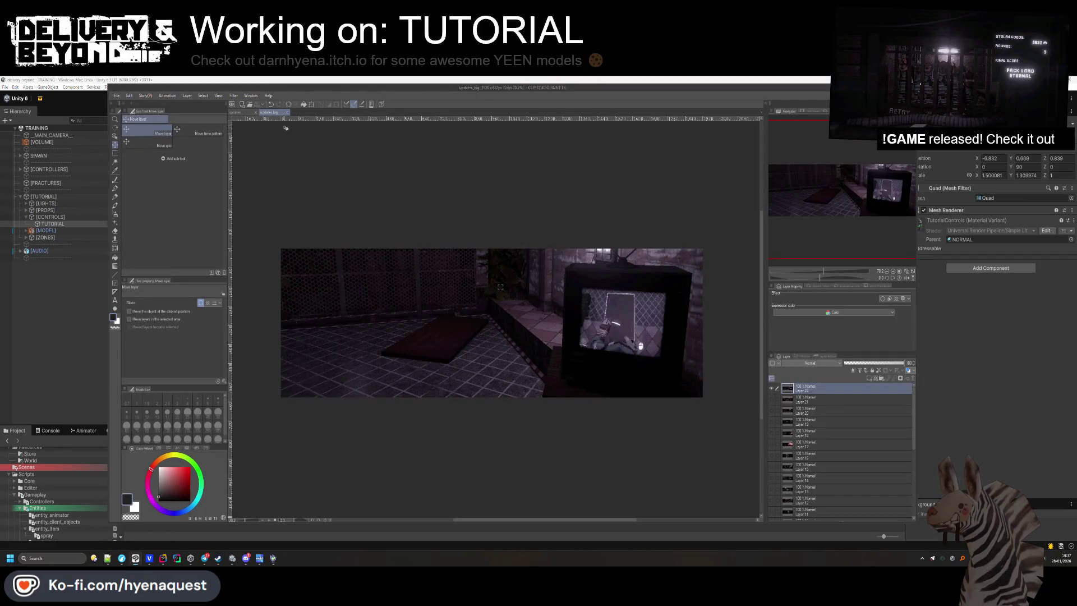
Close the training-room canvas and open raw_assets/controls.clip through File > Open.
{"action": "left_click", "coordinate": [256, 112]}
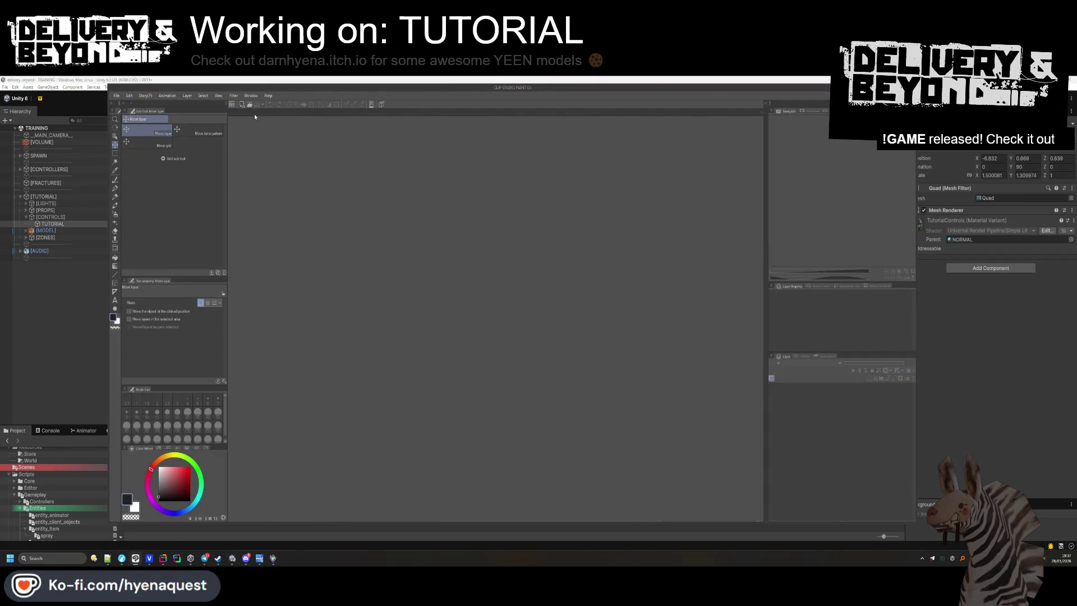
{"action": "left_click", "coordinate": [116, 95]}
{"action": "mouse_move", "coordinate": [141, 128]}
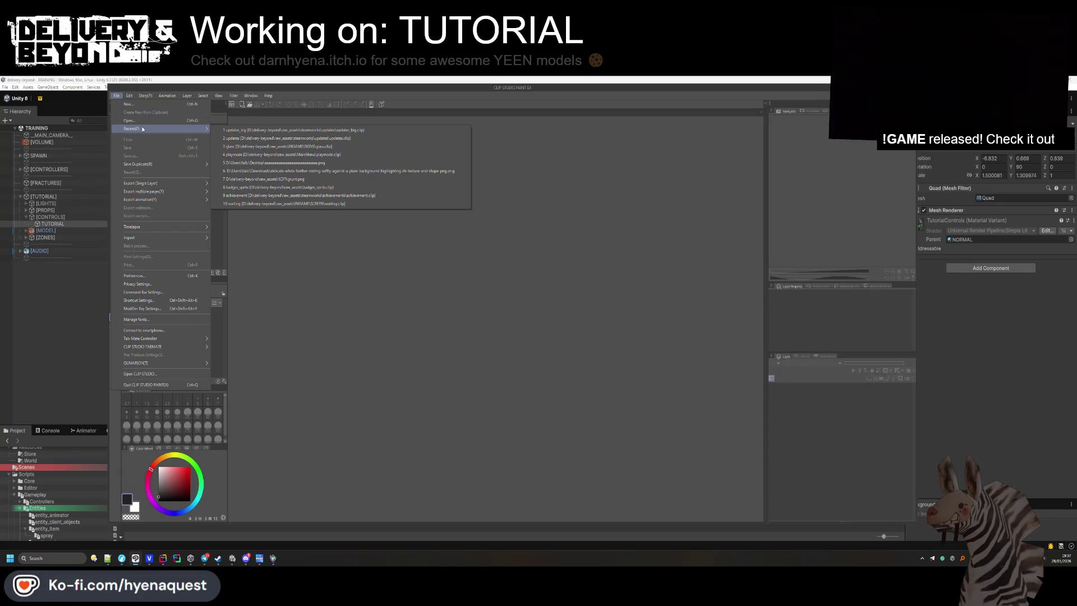
{"action": "left_click", "coordinate": [130, 121]}
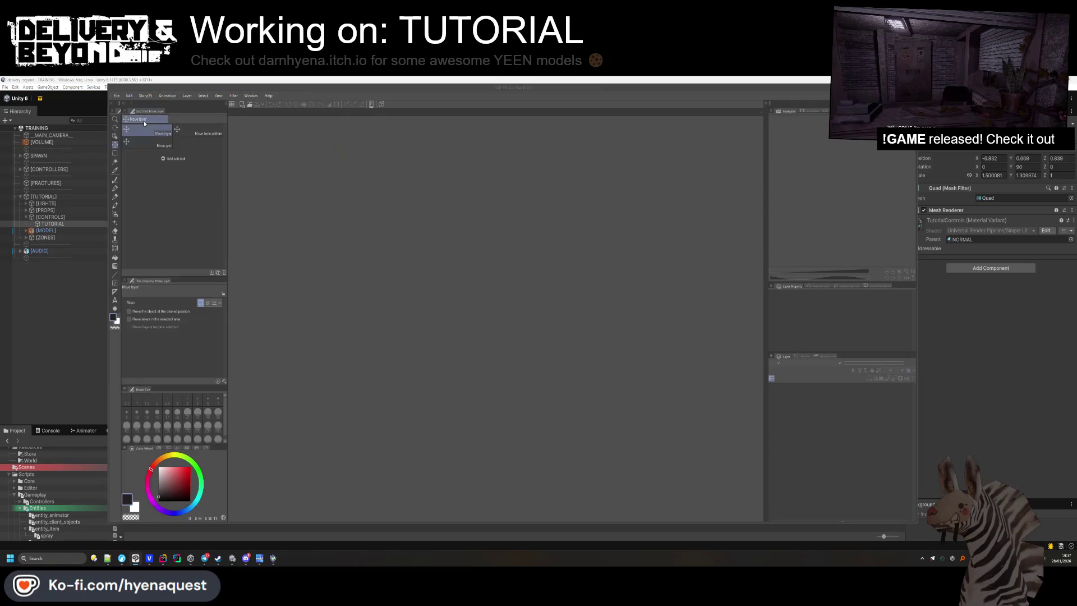
{"action": "left_click", "coordinate": [286, 102]}
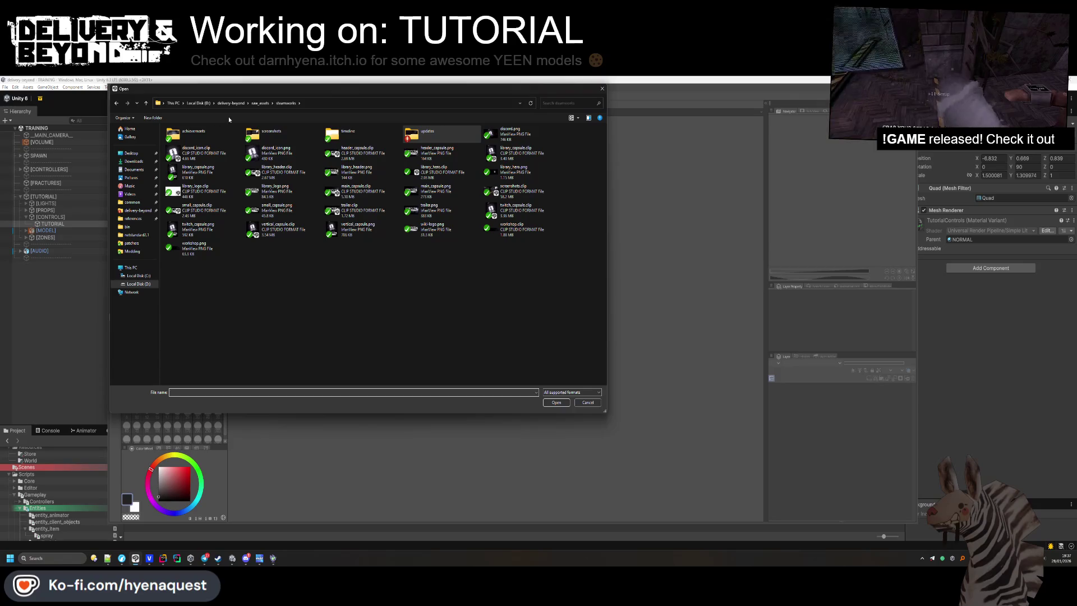
{"action": "left_click", "coordinate": [261, 103]}
{"action": "left_click", "coordinate": [292, 237]}
{"action": "double_click", "coordinate": [292, 237]}
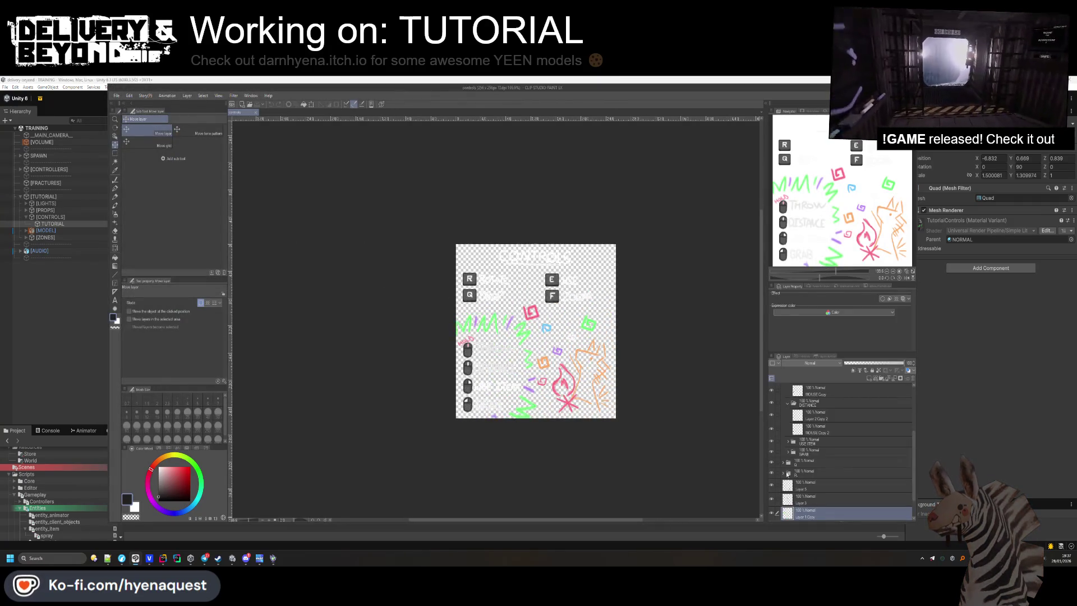
{"action": "left_click", "coordinate": [772, 512]}
{"action": "scroll", "coordinate": [785, 477], "scroll_direction": "up", "scroll_amount": 5}
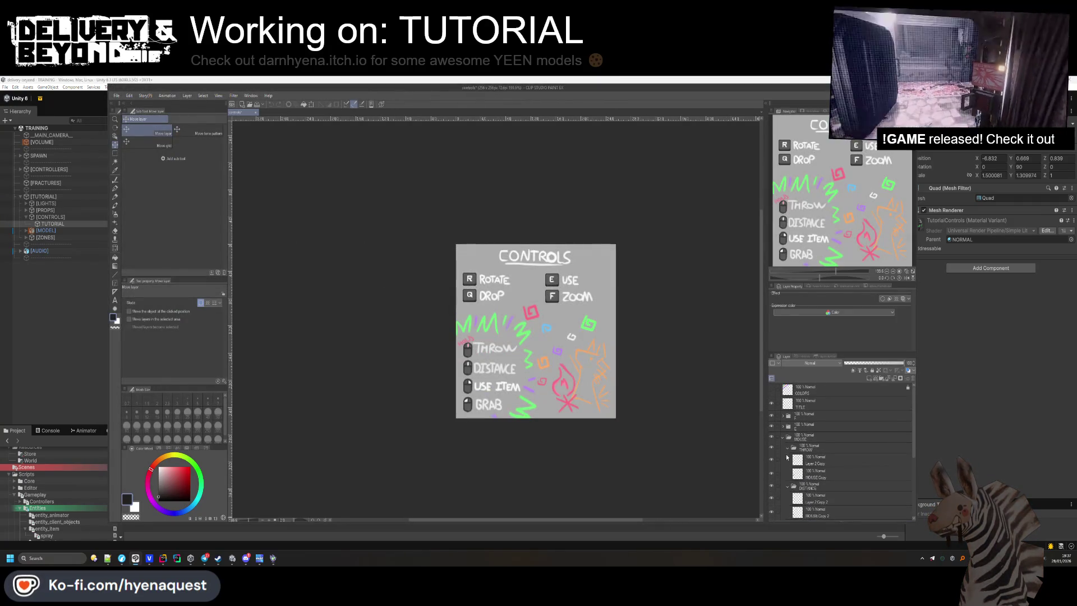
{"action": "left_click", "coordinate": [783, 438]}
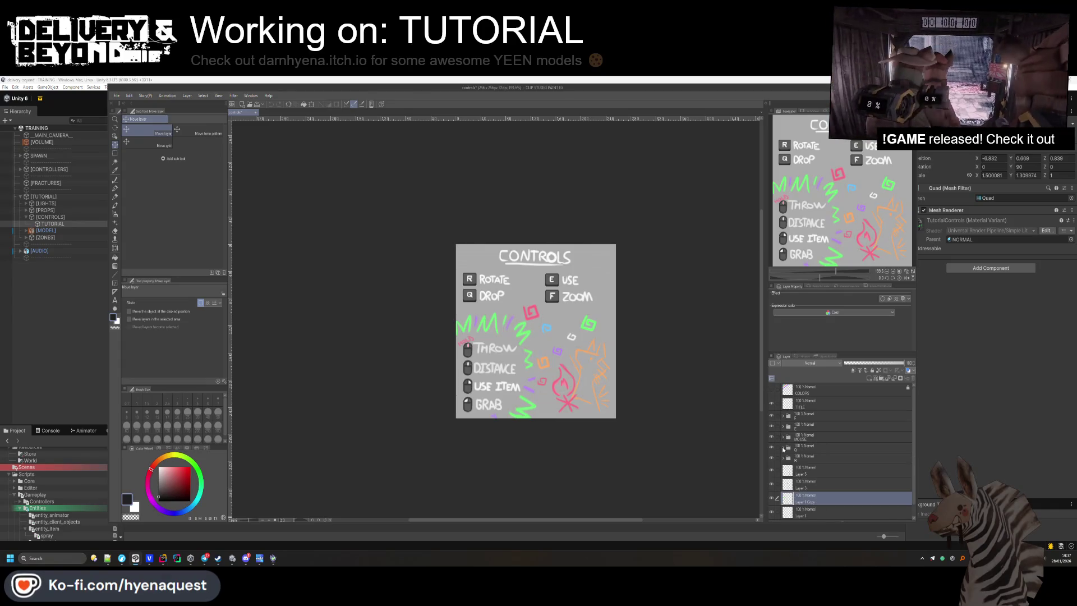
{"action": "left_click", "coordinate": [783, 416]}
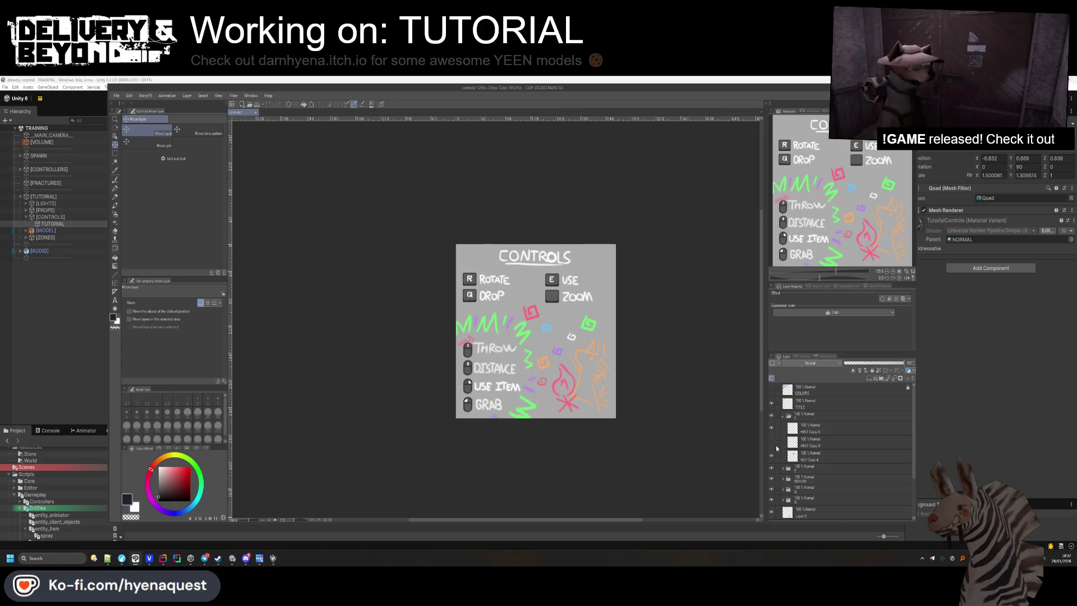
{"action": "left_click", "coordinate": [783, 416]}
{"action": "left_click", "coordinate": [772, 427]}
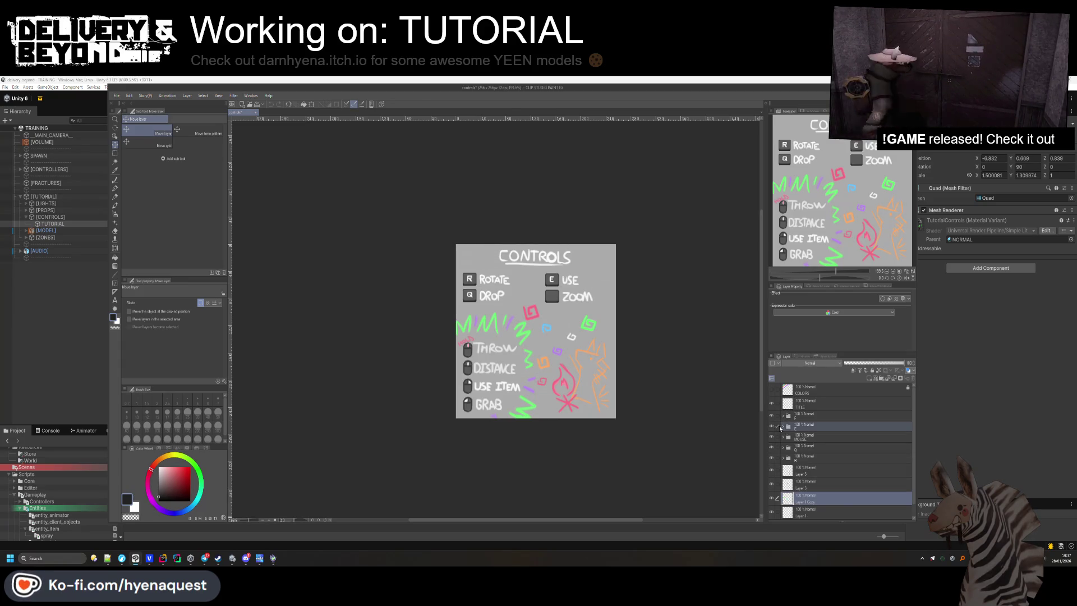
{"action": "left_click", "coordinate": [783, 427]}
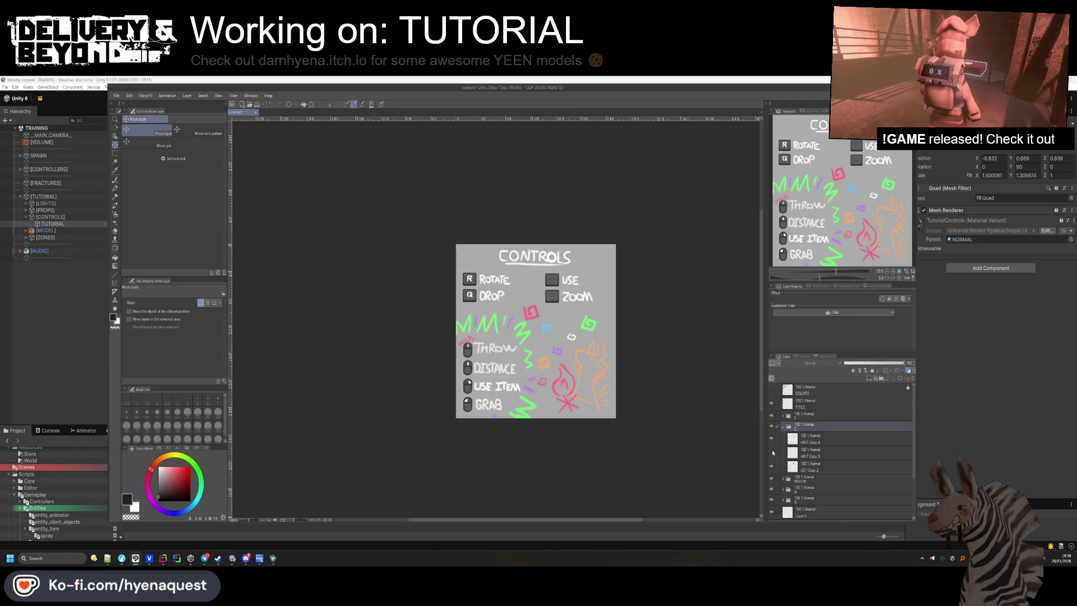
{"action": "left_click", "coordinate": [782, 427]}
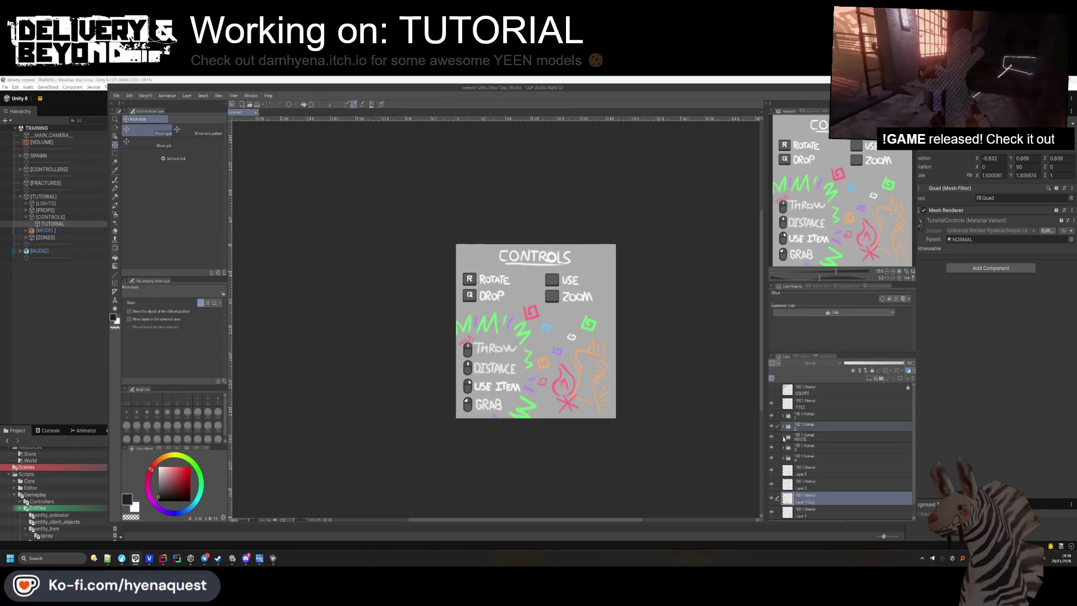
{"action": "left_click", "coordinate": [783, 438]}
{"action": "left_click", "coordinate": [783, 438]}
{"action": "left_click", "coordinate": [783, 449]}
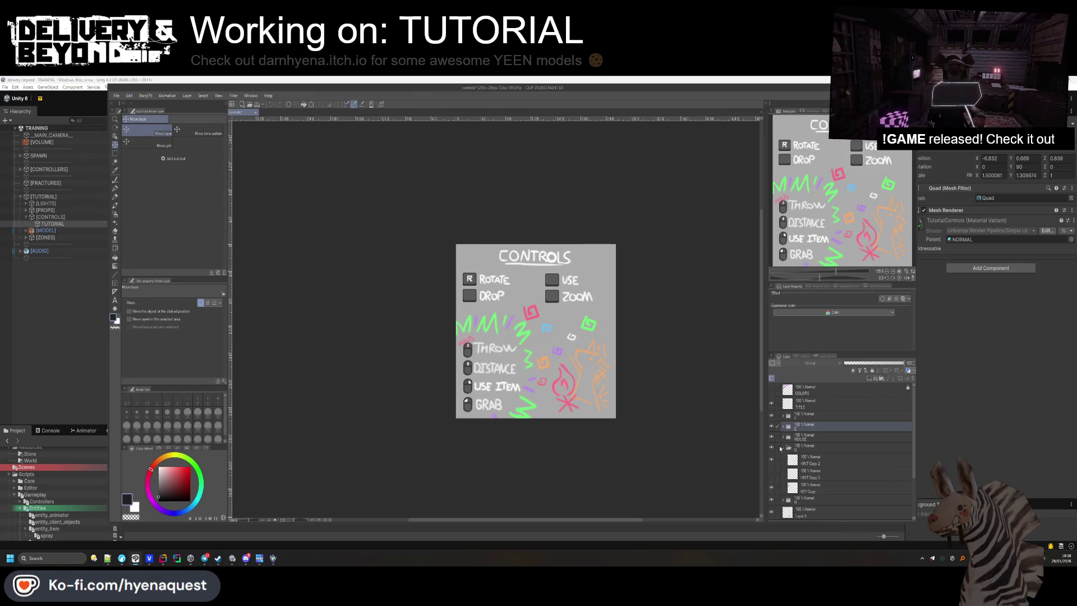
{"action": "left_click", "coordinate": [783, 449]}
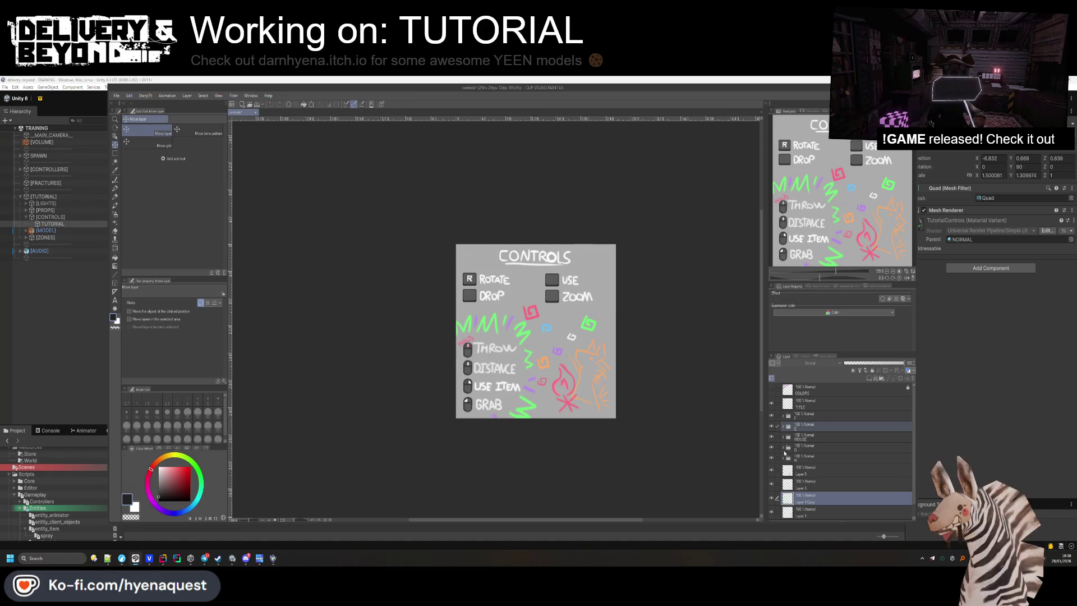
{"action": "scroll", "coordinate": [785, 453], "scroll_direction": "down", "scroll_amount": 1}
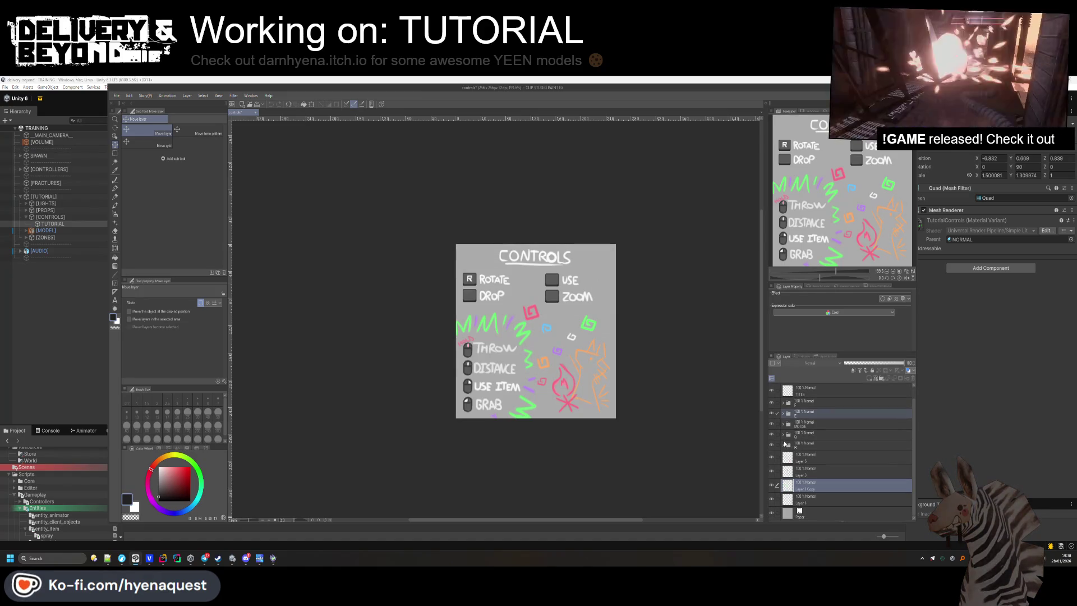
{"action": "left_click", "coordinate": [784, 446]}
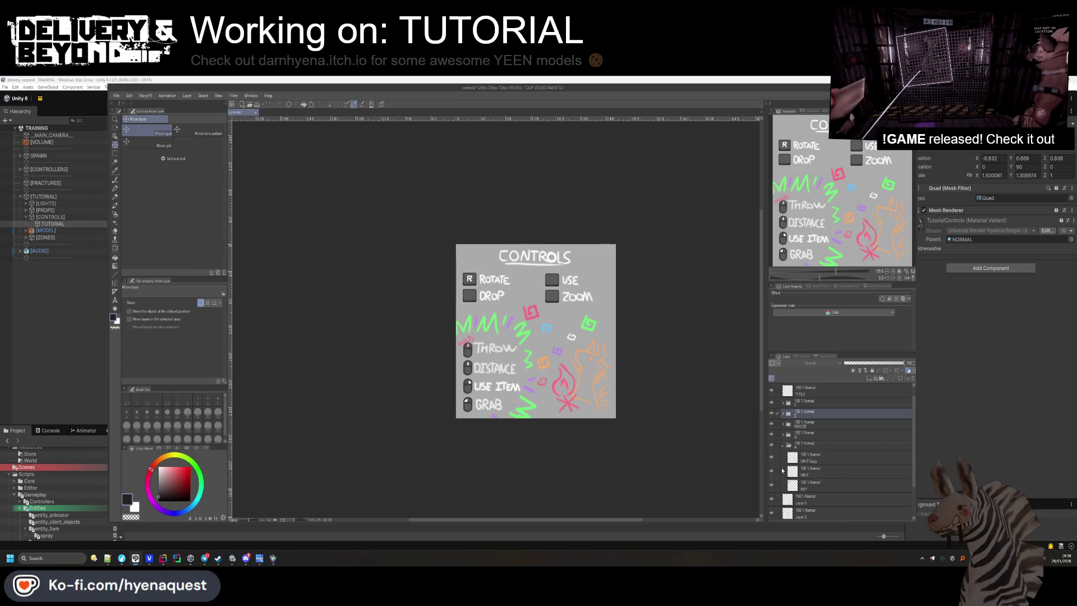
{"action": "scroll", "coordinate": [550, 319], "scroll_direction": "up", "scroll_amount": 4}
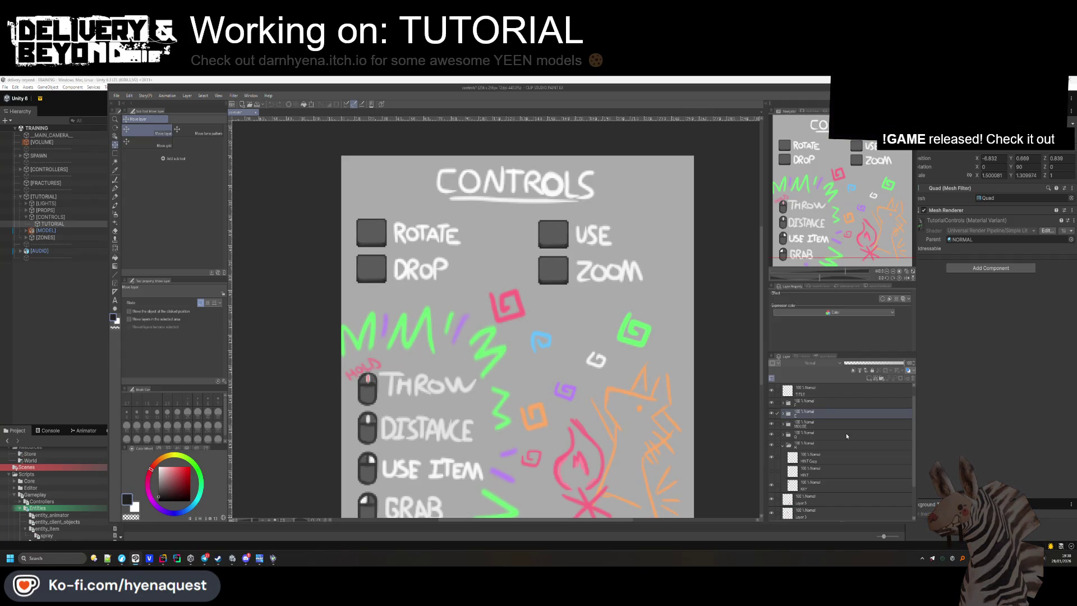
Turn on the E, F and Q letter hints in their key-prompt layer folders.
{"action": "left_click", "coordinate": [836, 420]}
{"action": "left_click", "coordinate": [783, 416]}
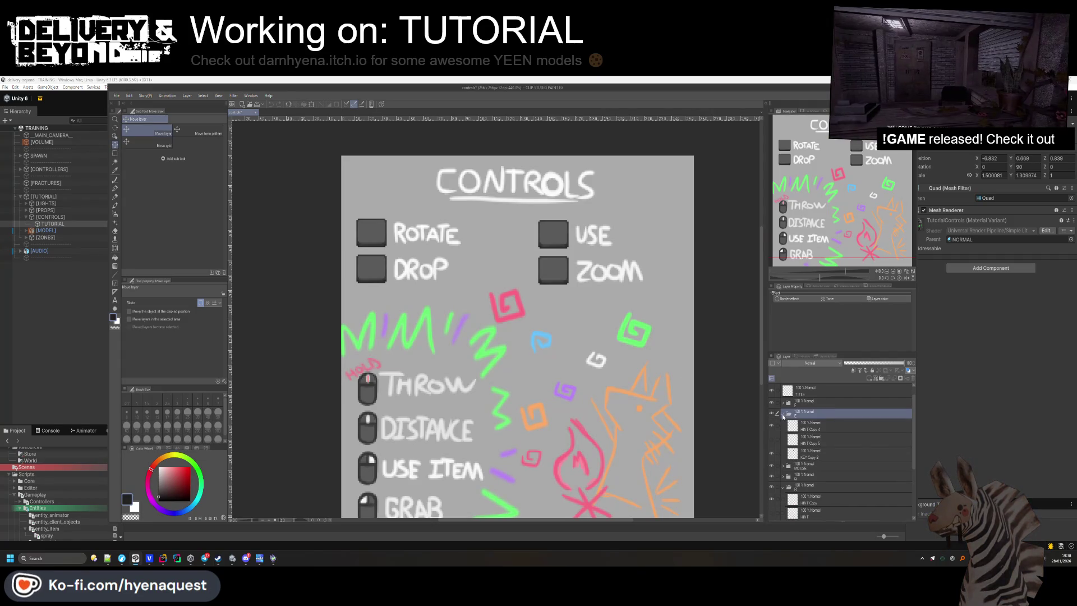
{"action": "left_click", "coordinate": [778, 440]}
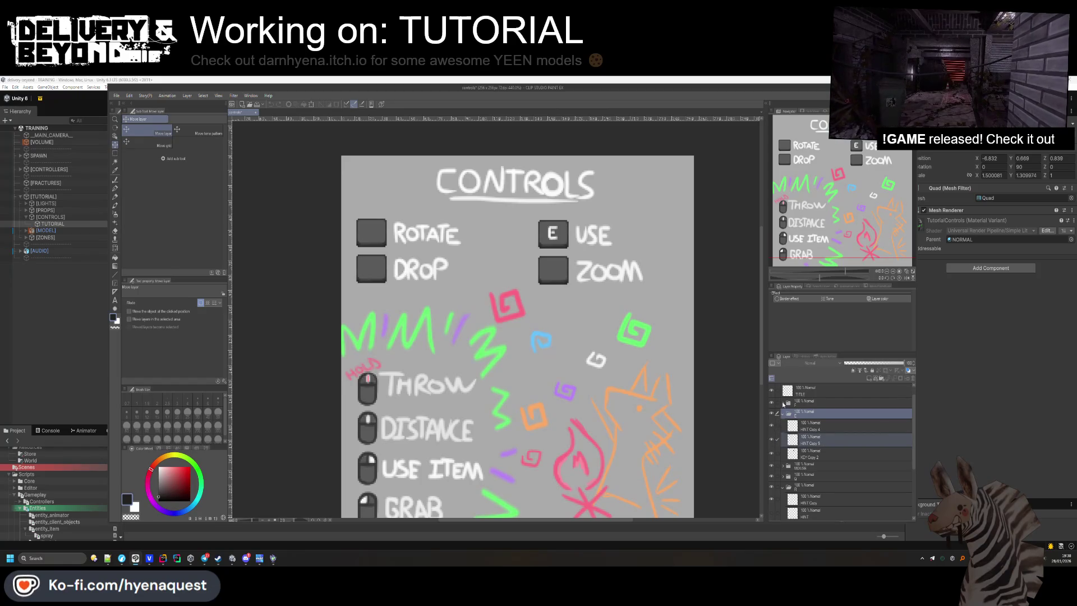
{"action": "left_click", "coordinate": [783, 404]}
{"action": "scroll", "coordinate": [788, 393], "scroll_direction": "down", "scroll_amount": 1}
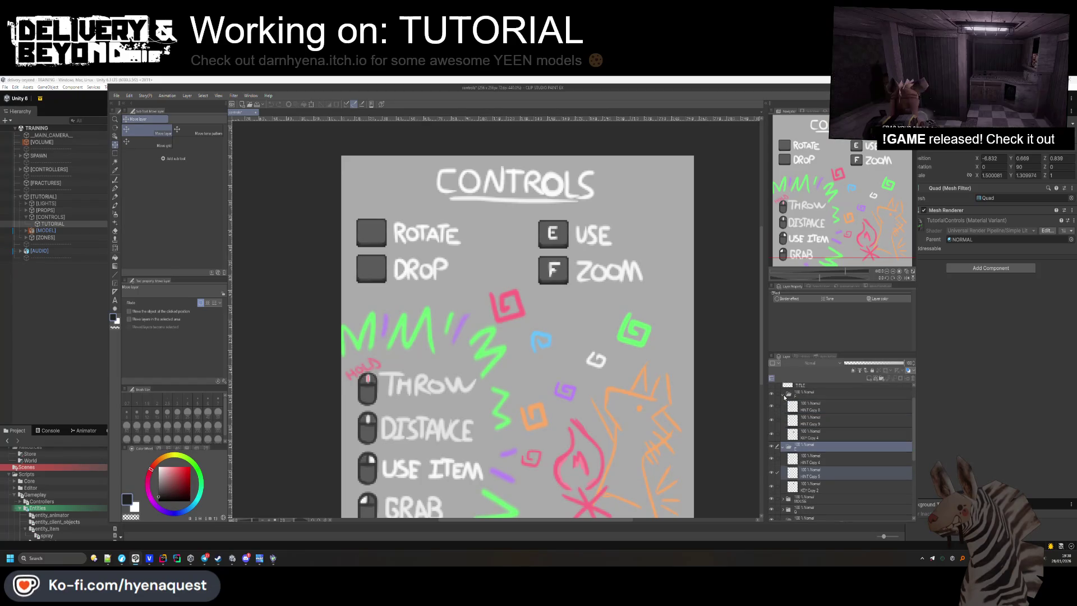
{"action": "left_click", "coordinate": [783, 395]}
{"action": "left_click", "coordinate": [783, 404]}
{"action": "left_click", "coordinate": [783, 415]}
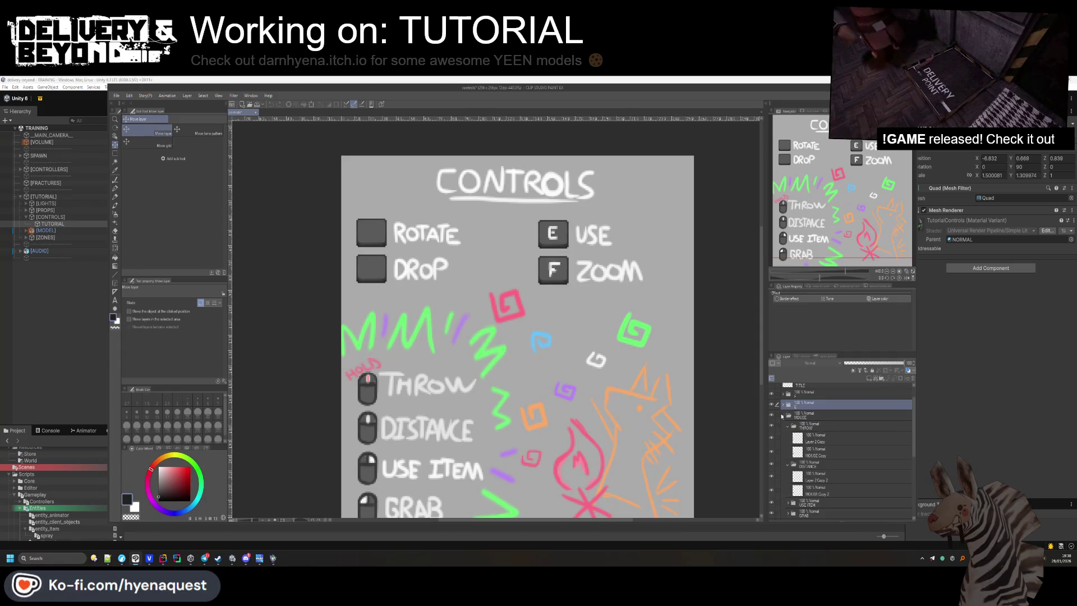
{"action": "left_click", "coordinate": [782, 416]}
{"action": "left_click", "coordinate": [783, 426]}
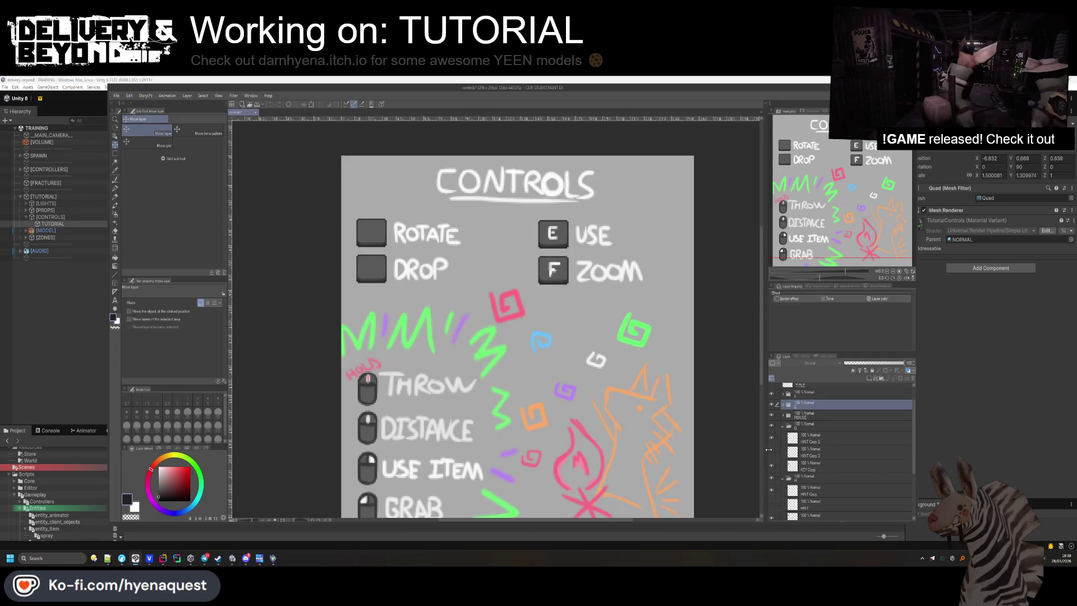
{"action": "left_click", "coordinate": [783, 427]}
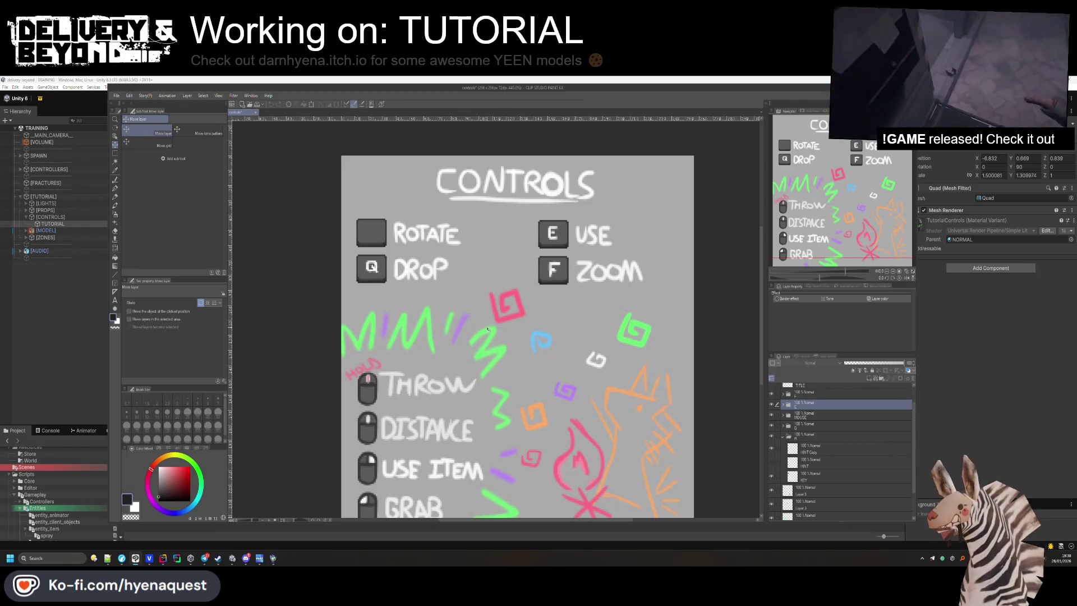
Hide the ROTATE, DROP, mouse and USE prompt folders, leaving only F ZOOM visible.
{"action": "scroll", "coordinate": [487, 329], "scroll_direction": "down", "scroll_amount": 3}
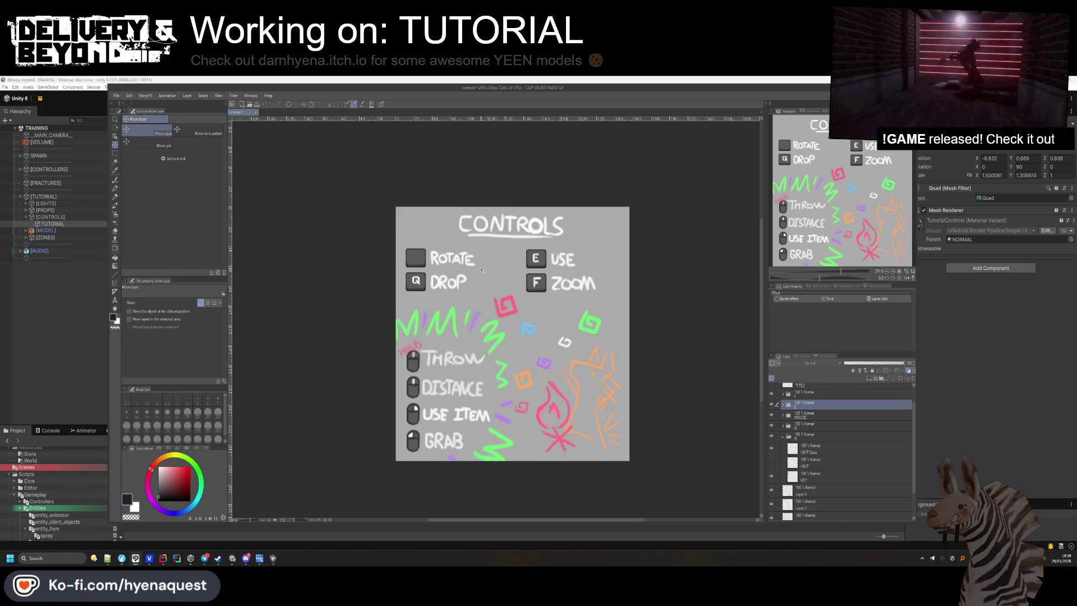
{"action": "scroll", "coordinate": [479, 264], "scroll_direction": "up", "scroll_amount": 2}
{"action": "left_click", "coordinate": [783, 435]}
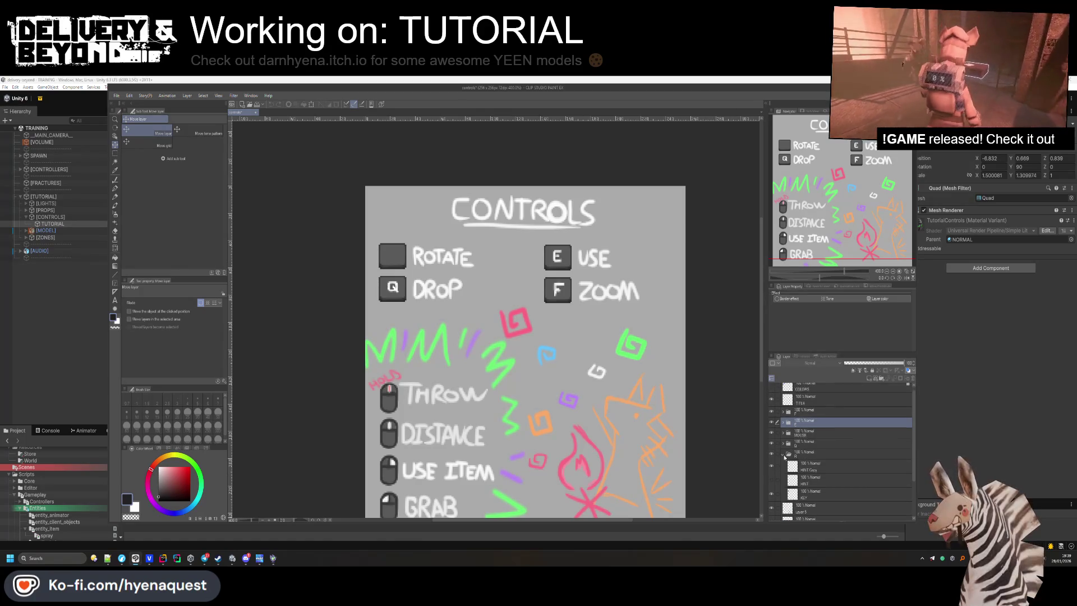
{"action": "left_click", "coordinate": [772, 449]}
{"action": "left_click_drag", "start_coordinate": [772, 437], "coordinate": [772, 432]}
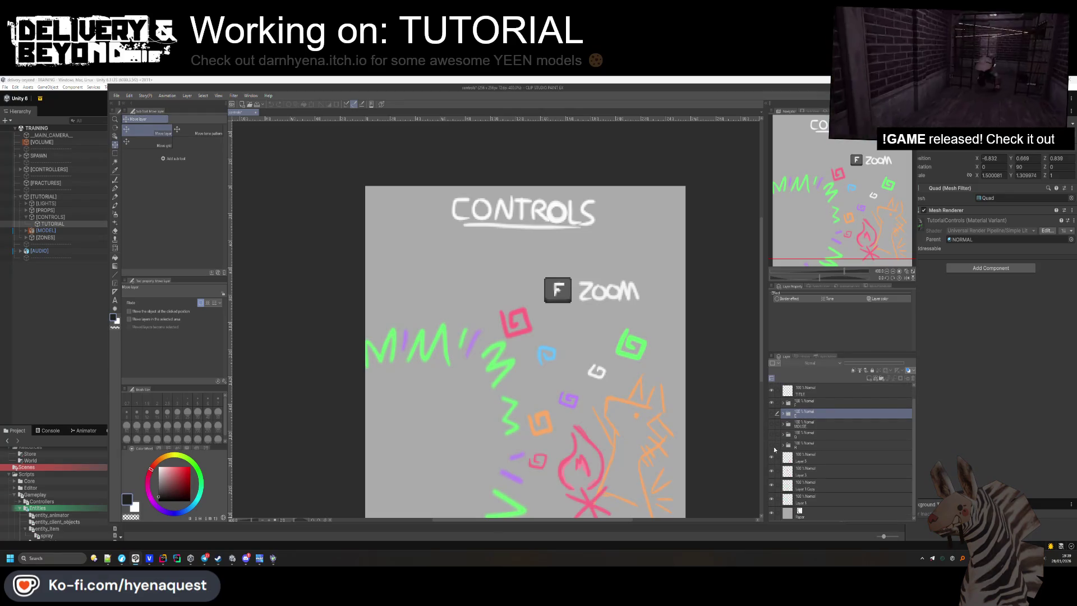
Hide the F ZOOM folder and the grey Paper layer so the background is transparent.
{"action": "scroll", "coordinate": [772, 429], "scroll_direction": "up", "scroll_amount": 1}
{"action": "left_click", "coordinate": [772, 417]}
{"action": "scroll", "coordinate": [666, 348], "scroll_direction": "down", "scroll_amount": 2}
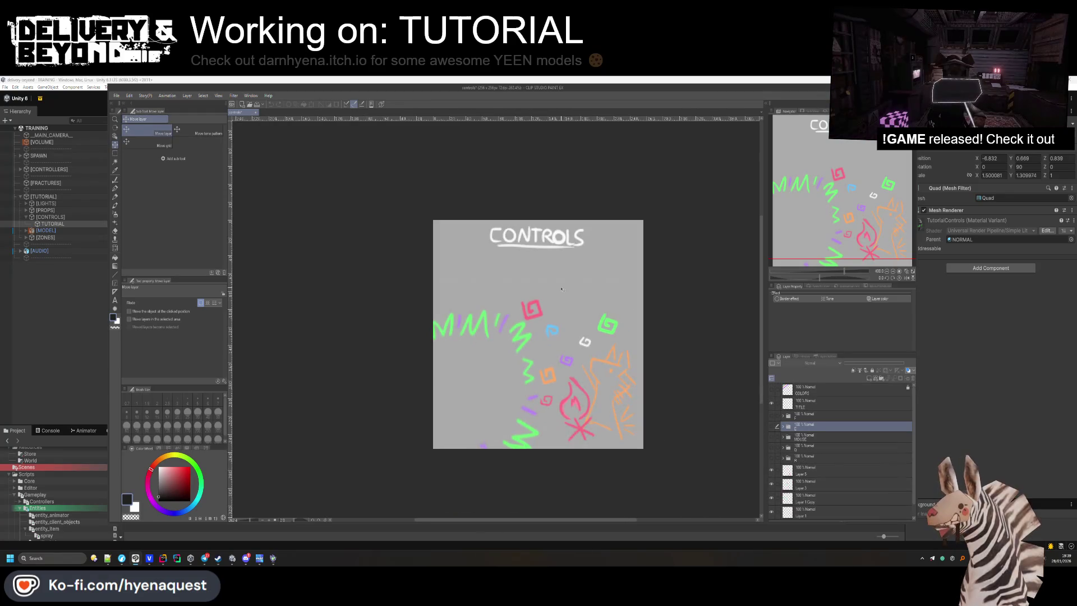
{"action": "scroll", "coordinate": [249, 169], "scroll_direction": "up", "scroll_amount": 1}
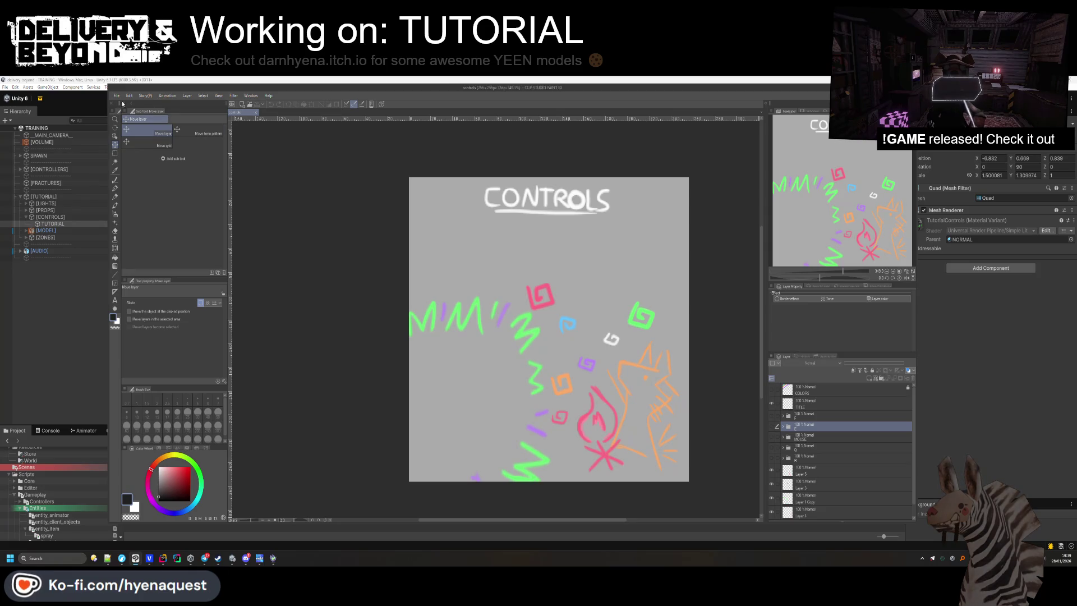
{"action": "scroll", "coordinate": [831, 470], "scroll_direction": "down", "scroll_amount": 1}
{"action": "left_click", "coordinate": [771, 511]}
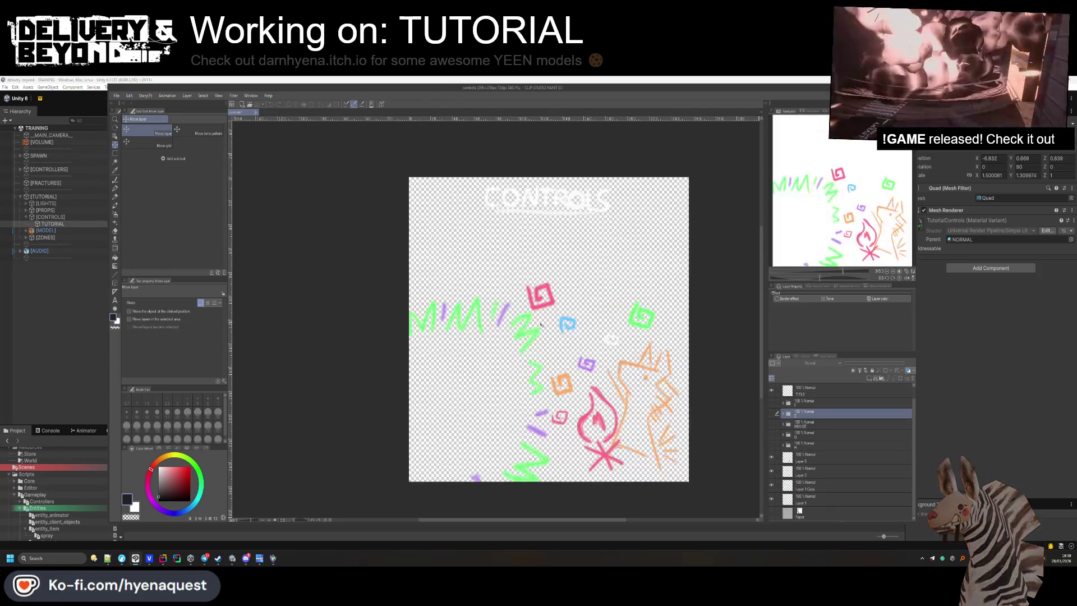
Start a single-layer PNG export as controls.png, then return to Unity.
{"action": "left_click", "coordinate": [116, 95]}
{"action": "mouse_move", "coordinate": [168, 183]}
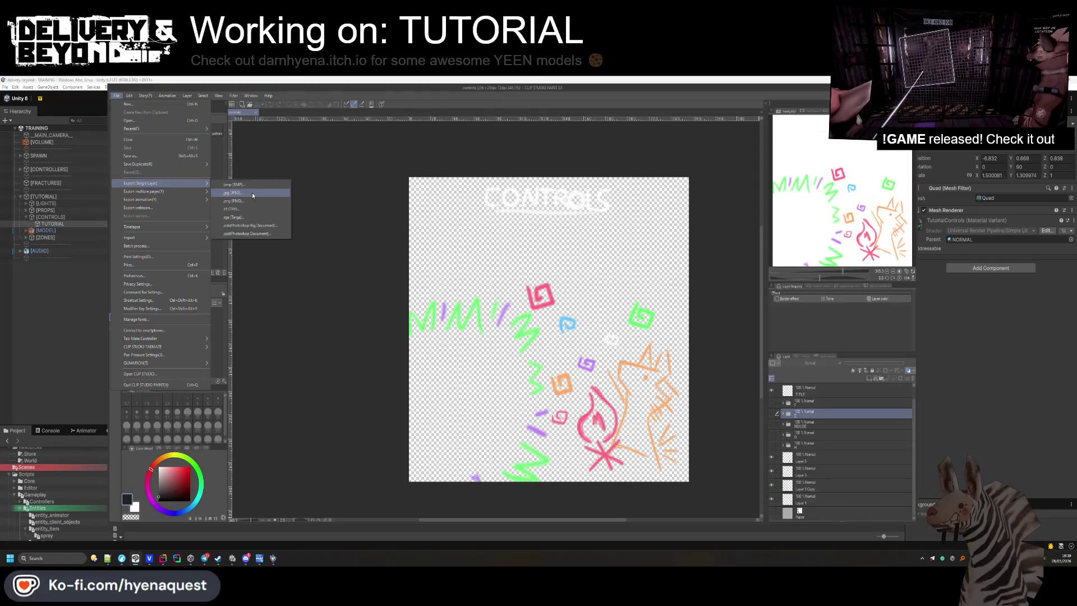
{"action": "left_click", "coordinate": [257, 202]}
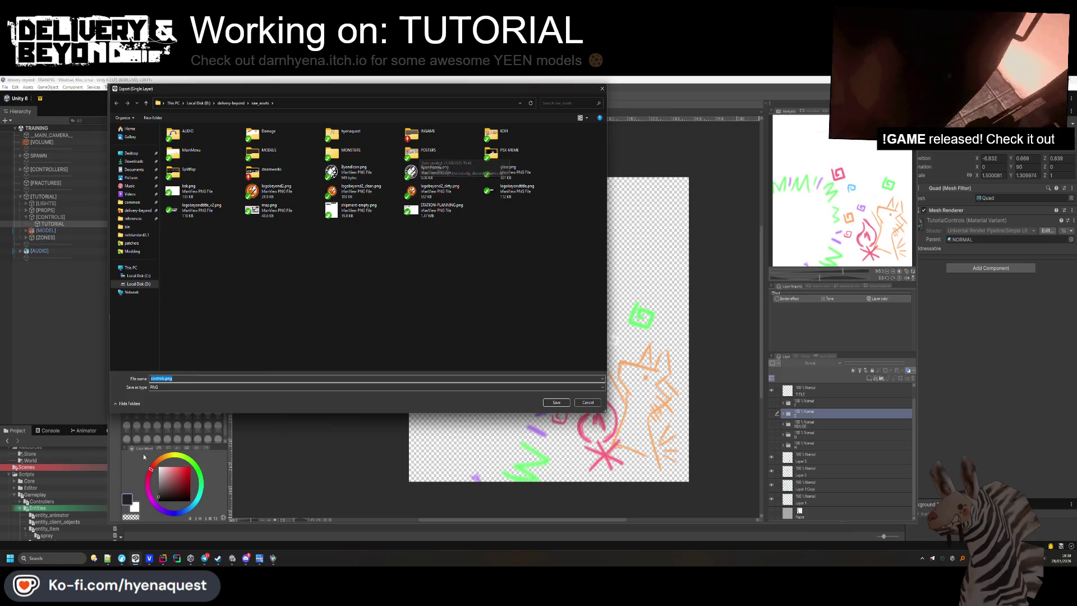
{"action": "left_click", "coordinate": [232, 558]}
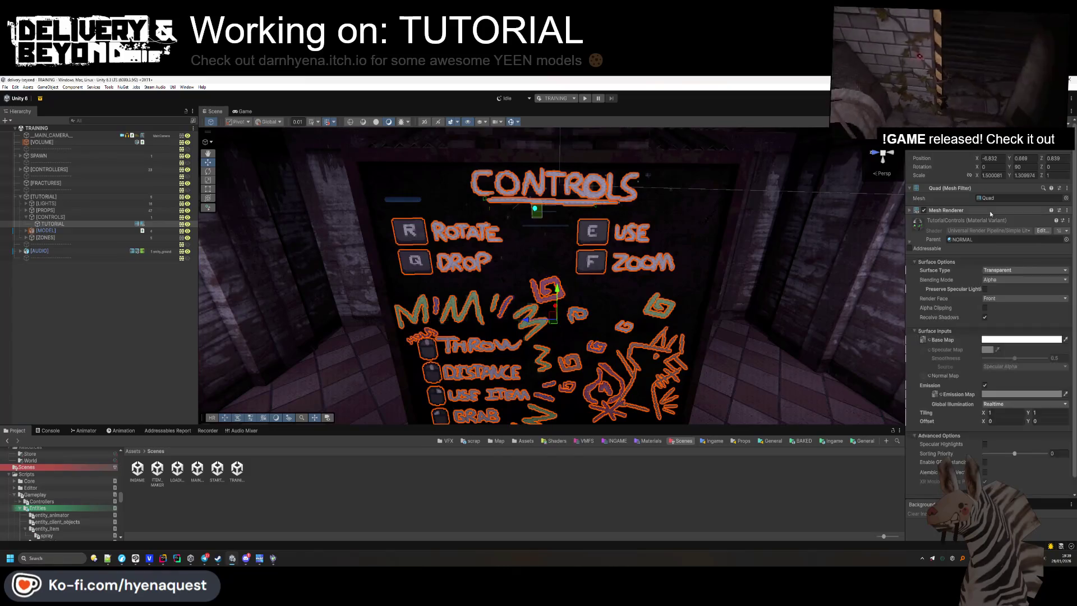
Ping the CONTROLS board's material and reveal the controls.png texture in Explorer.
{"action": "left_click", "coordinate": [999, 230]}
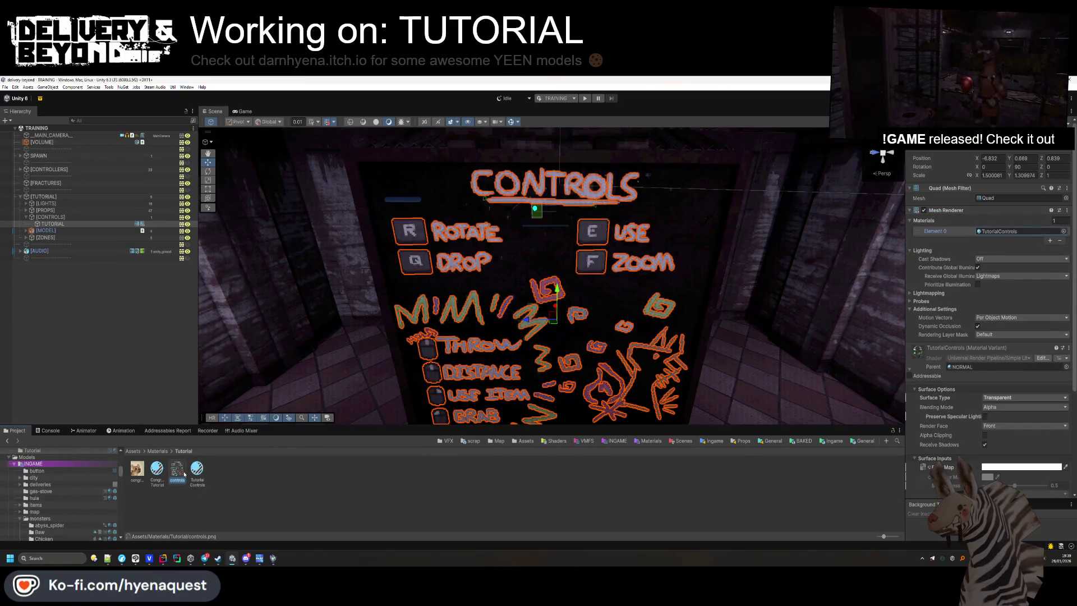
{"action": "right_click", "coordinate": [184, 474]}
{"action": "left_click", "coordinate": [235, 234]}
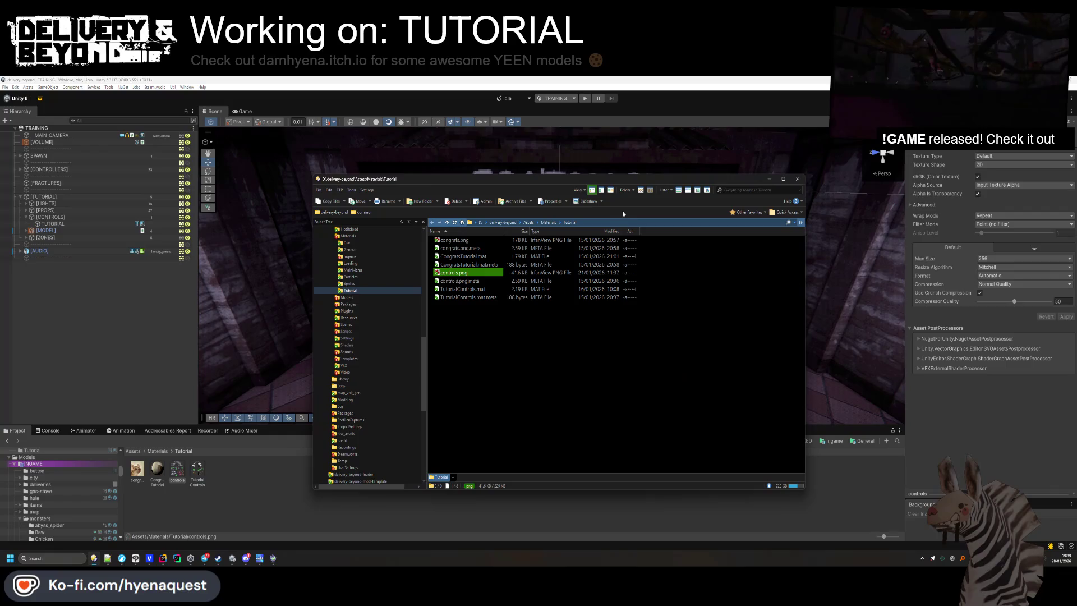
Overwrite controls.png in the Tutorial materials folder with the Clip Studio PNG export, then return to Unity.
{"action": "key", "text": "alt+Tab"}
{"action": "key", "text": "Tab"}
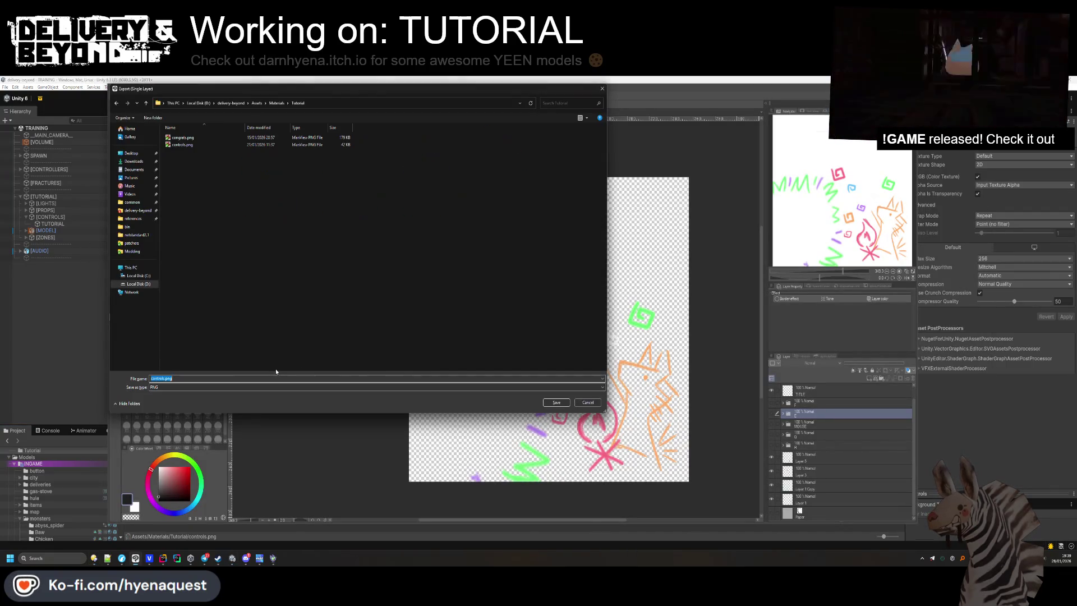
{"action": "left_click", "coordinate": [208, 147]}
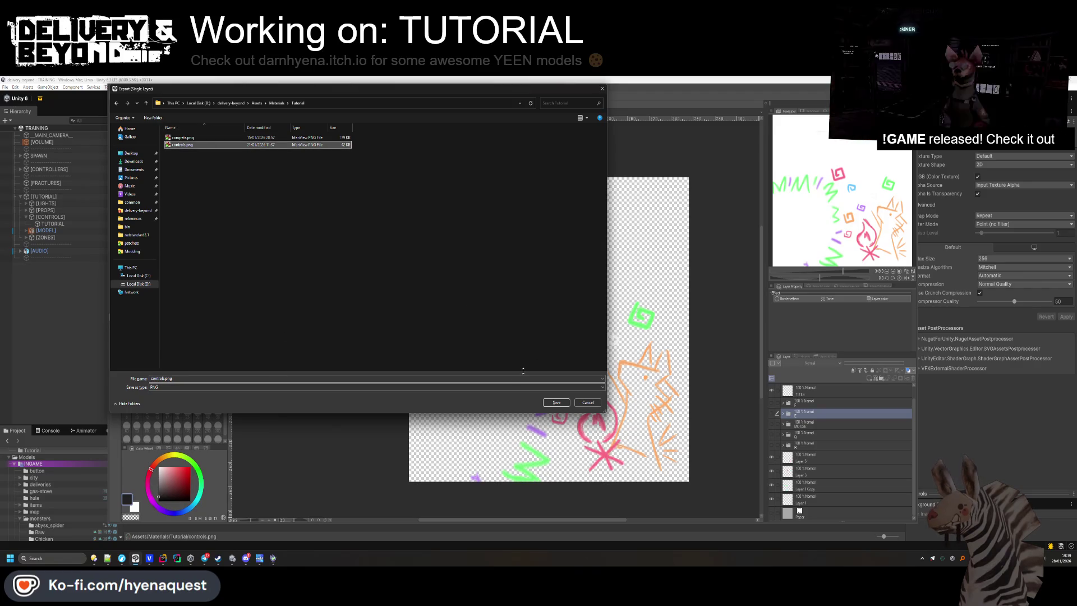
{"action": "left_click", "coordinate": [556, 402]}
{"action": "left_click", "coordinate": [555, 318]}
{"action": "left_click", "coordinate": [599, 223]}
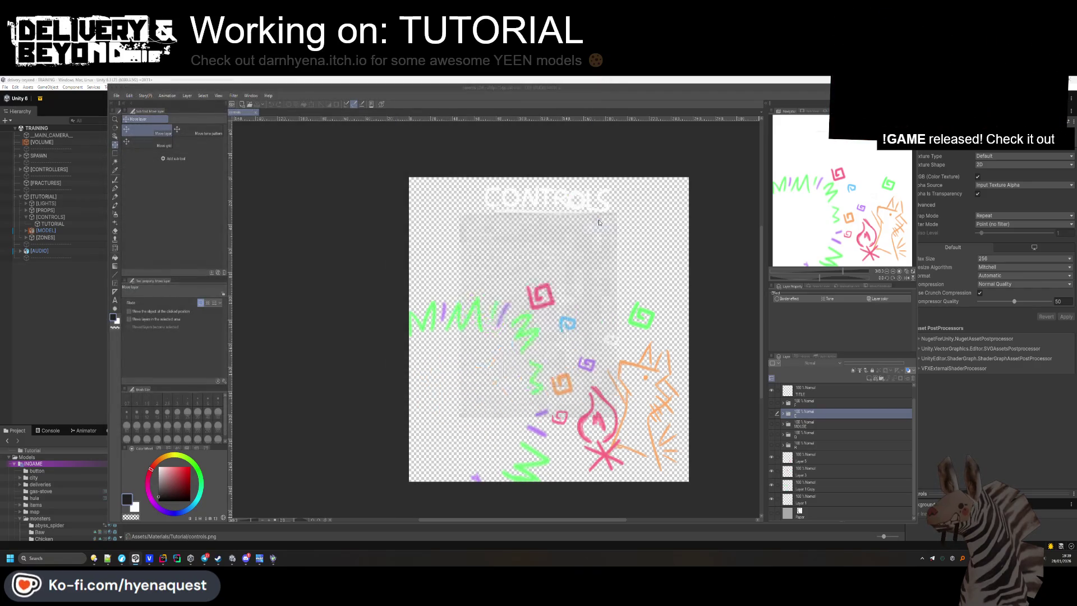
{"action": "key", "text": "alt+Tab"}
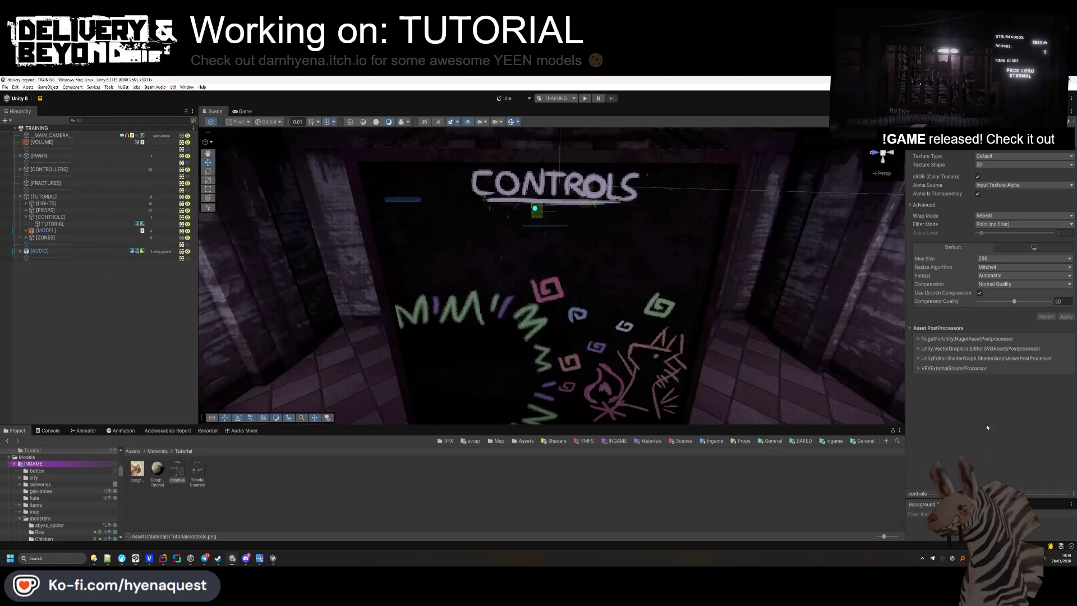
Refresh the Project assets and fly the Scene camera to the CONTROLS board.
{"action": "right_click", "coordinate": [598, 253]}
{"action": "left_click", "coordinate": [630, 409]}
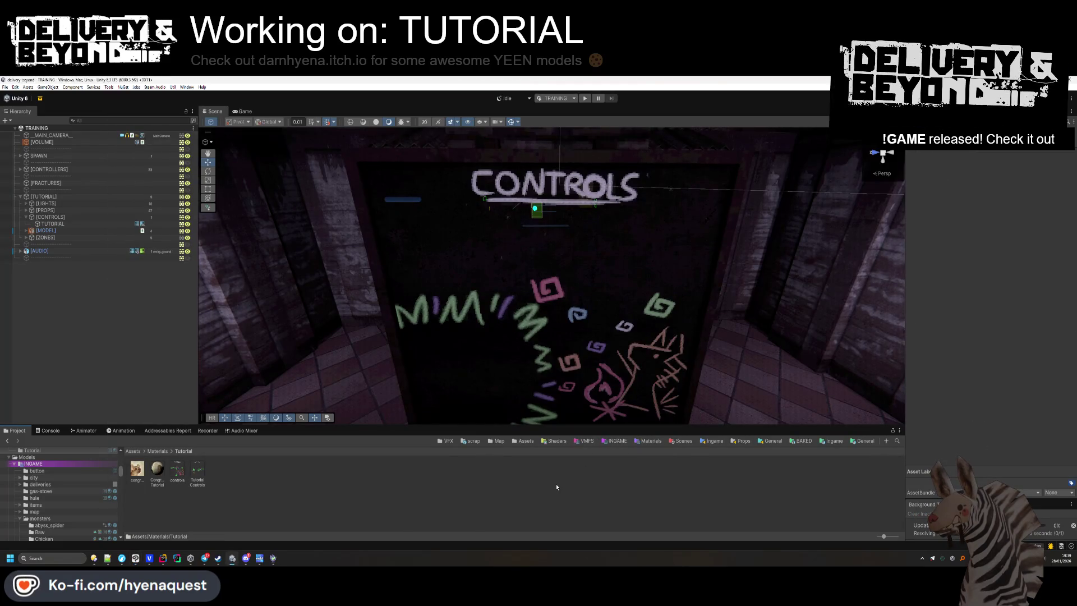
{"action": "key", "text": "s"}
{"action": "key", "text": "w"}
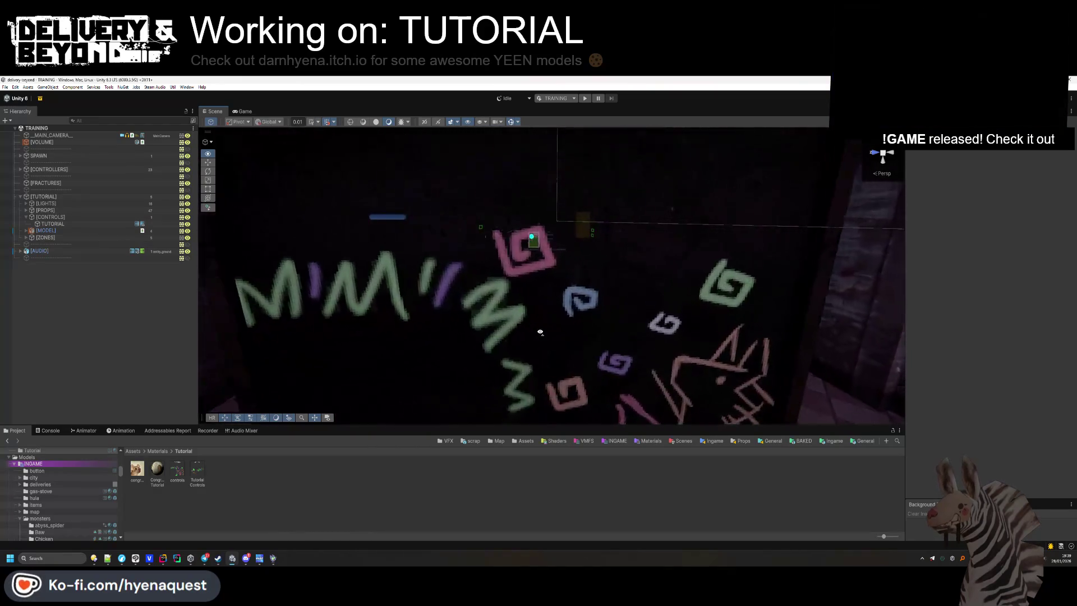
Select the CONTROLS object and toggle the [CONTROLLERS] group, then switch to the SteamDB charts.
{"action": "left_click", "coordinate": [522, 294]}
{"action": "left_click", "coordinate": [515, 302]}
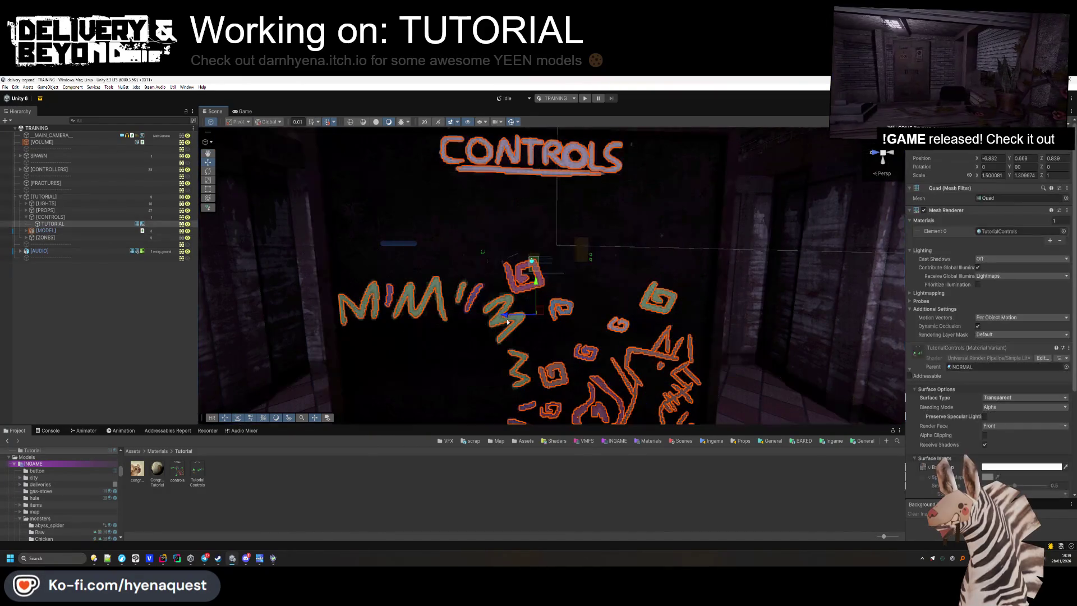
{"action": "left_click", "coordinate": [48, 218]}
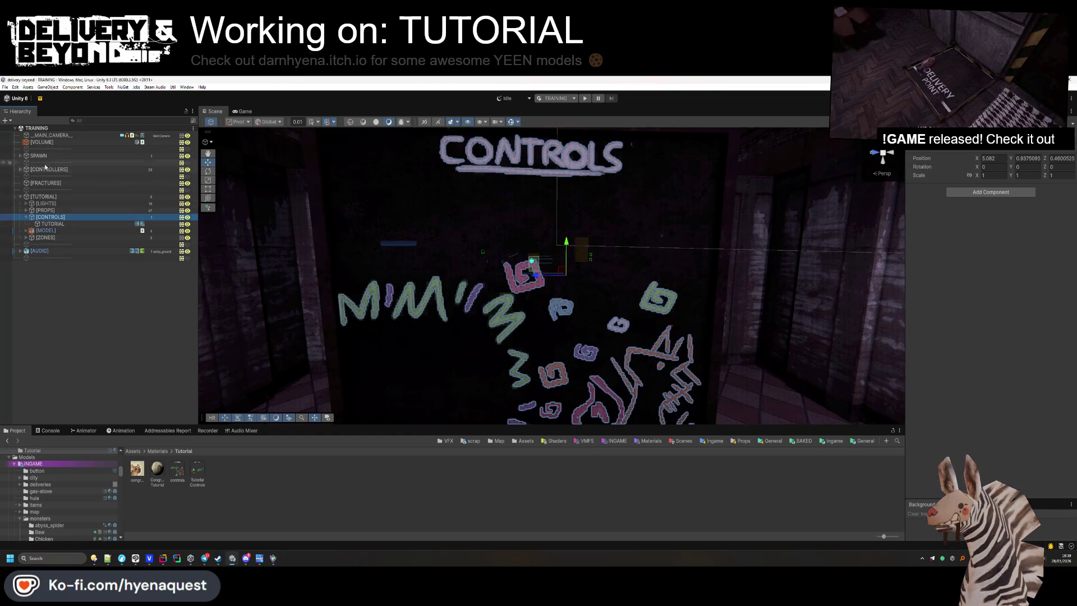
{"action": "left_click", "coordinate": [20, 169]}
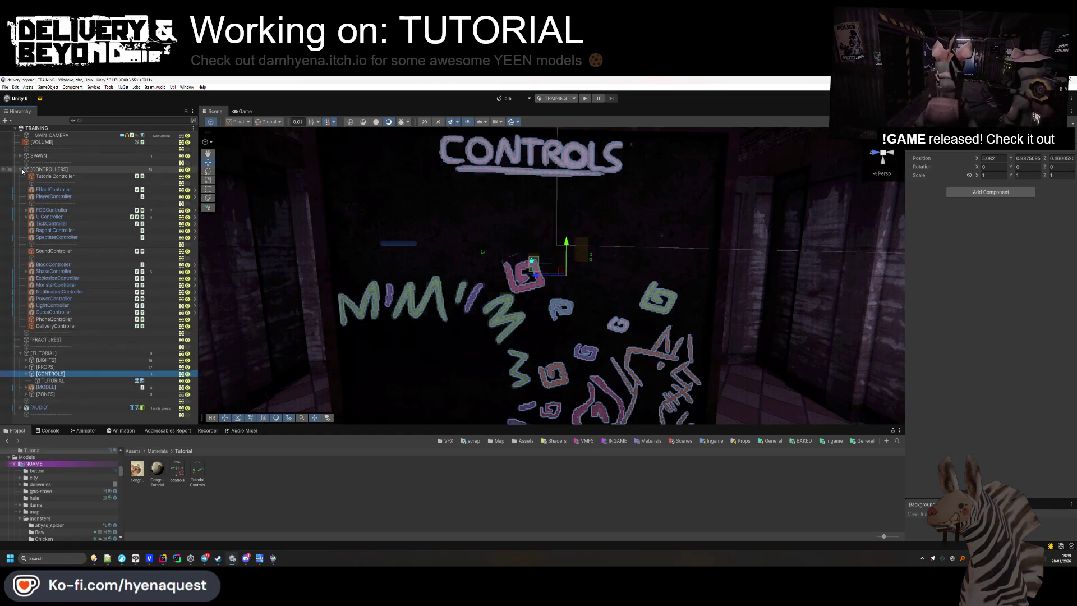
{"action": "left_click", "coordinate": [20, 170]}
{"action": "key", "text": "alt+Tab"}
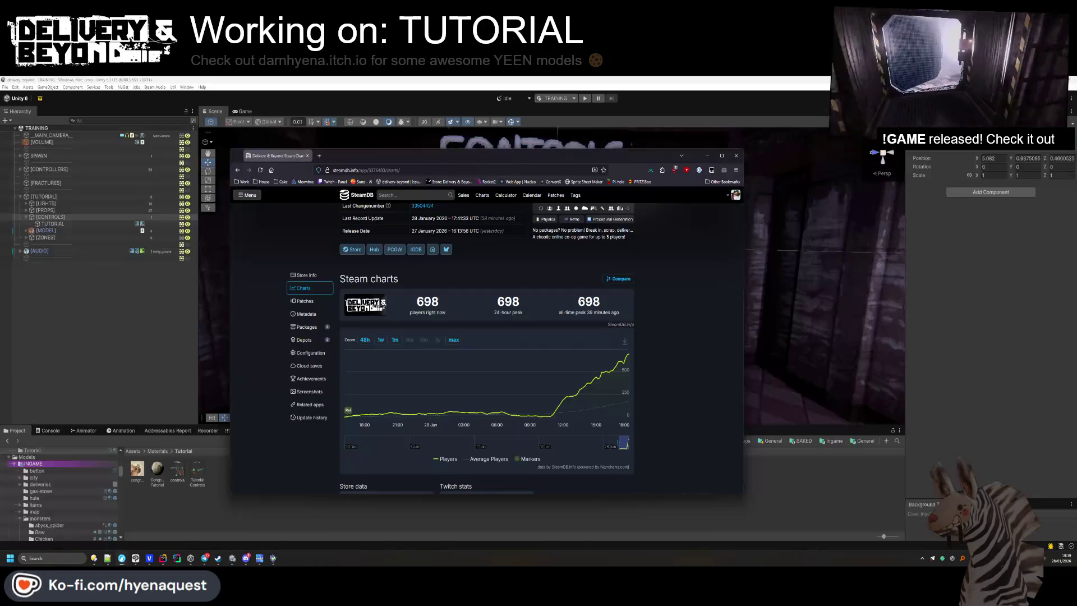
{"action": "key", "text": "F5"}
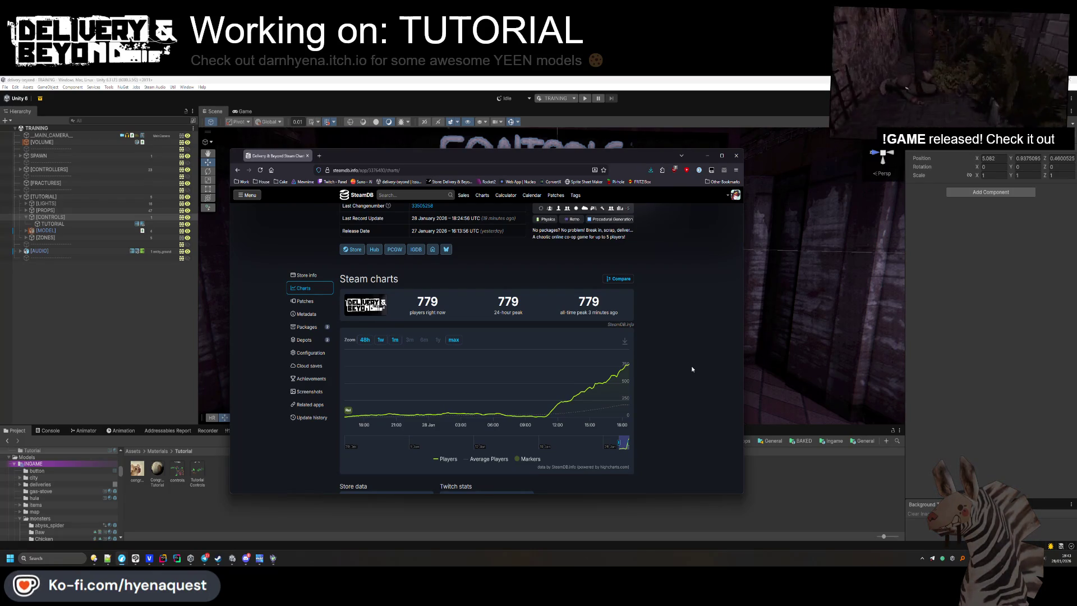
{"action": "scroll", "coordinate": [672, 369], "scroll_direction": "up", "scroll_amount": 3}
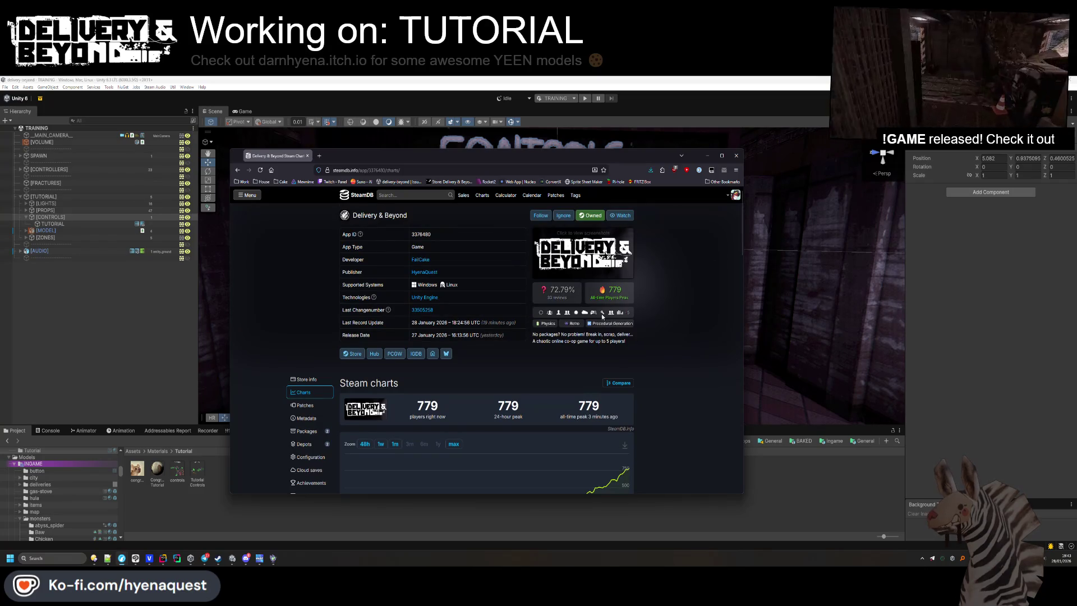
{"action": "mouse_move", "coordinate": [575, 292]}
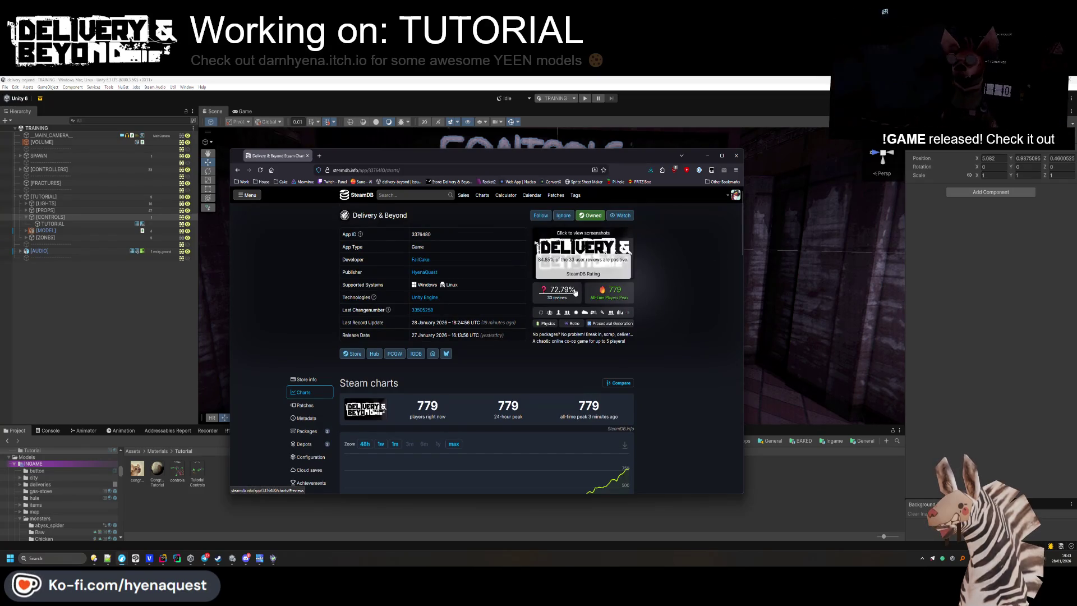
{"action": "left_click", "coordinate": [823, 500]}
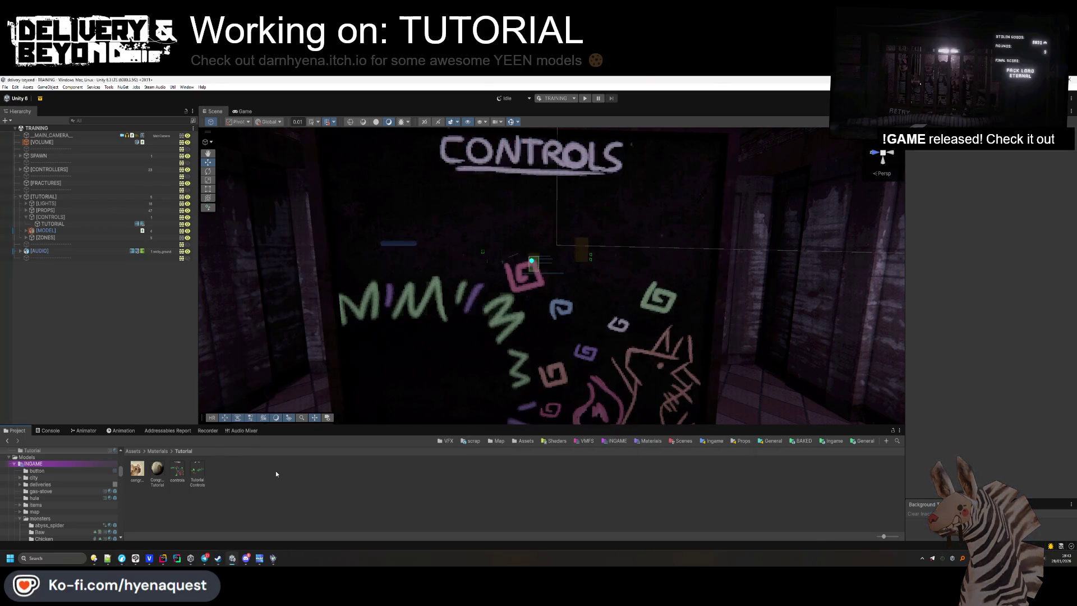
Tilt the Scene view toward the CONTROLS wall and select the [CONTROLS] group in the Hierarchy.
{"action": "scroll", "coordinate": [554, 333], "scroll_direction": "up", "scroll_amount": 2}
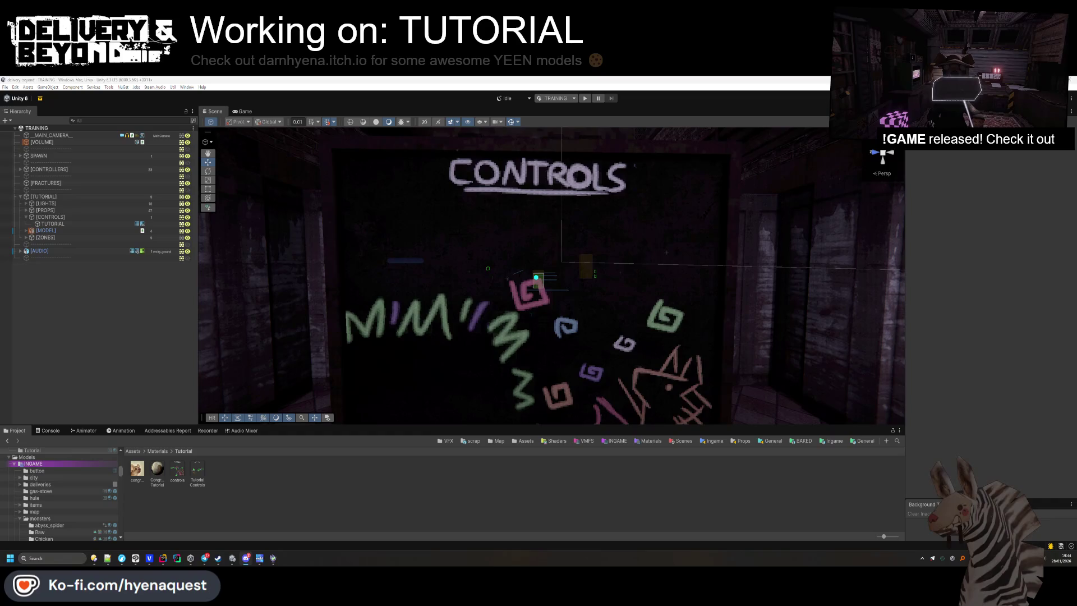
{"action": "right_click", "coordinate": [542, 302]}
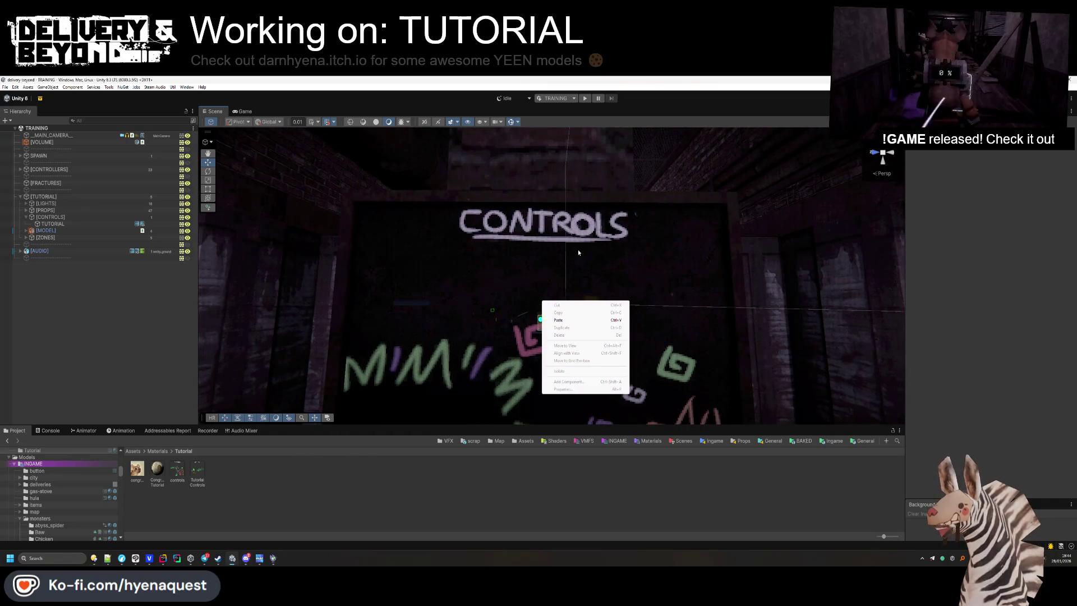
{"action": "left_click", "coordinate": [49, 217]}
{"action": "right_click", "coordinate": [51, 218]}
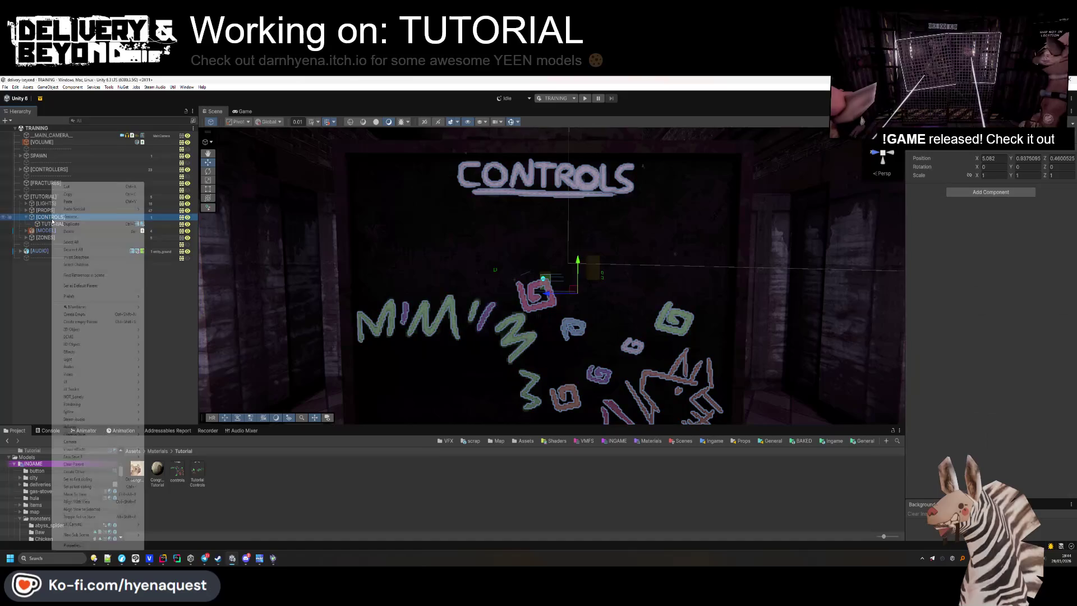
{"action": "left_click", "coordinate": [67, 309]}
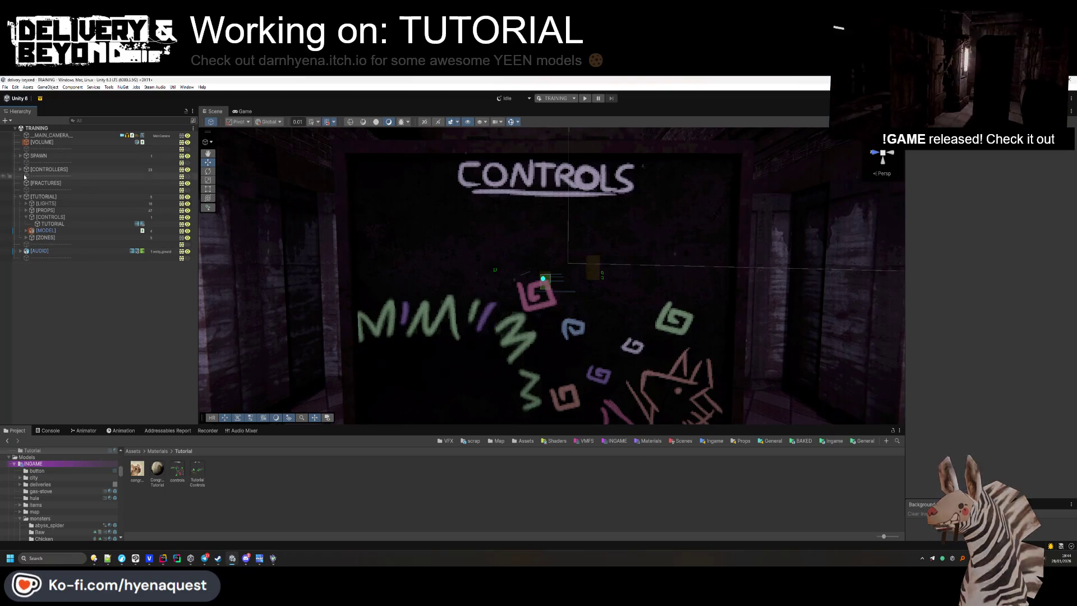
Expand [CONTROLLERS] and UIController to show its camera and canvases, then bring up the music player.
{"action": "left_click", "coordinate": [20, 170]}
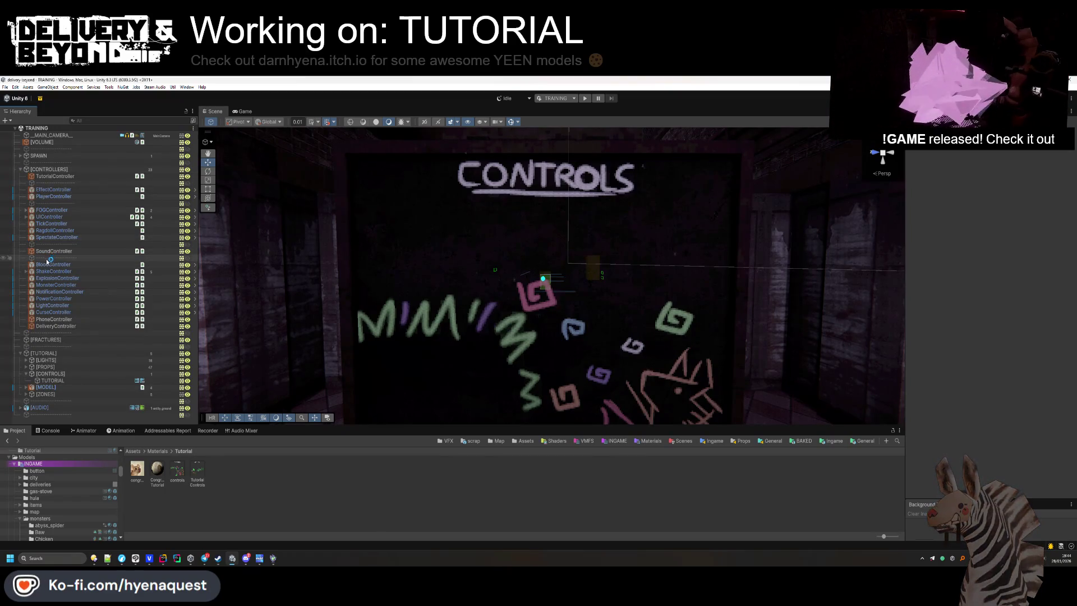
{"action": "left_click", "coordinate": [26, 217]}
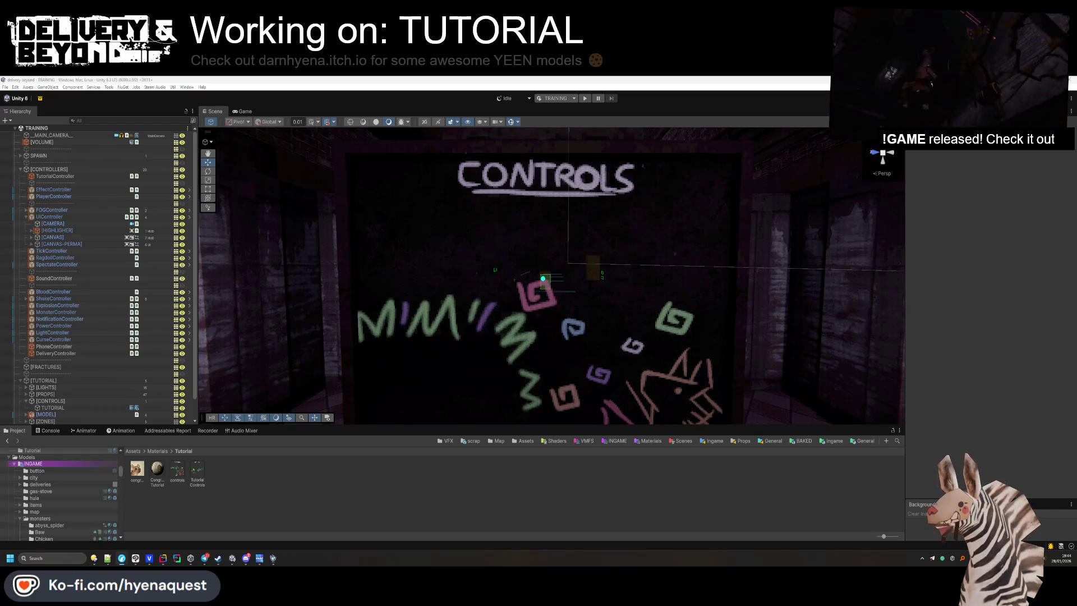
{"action": "key", "text": "alt+Tab"}
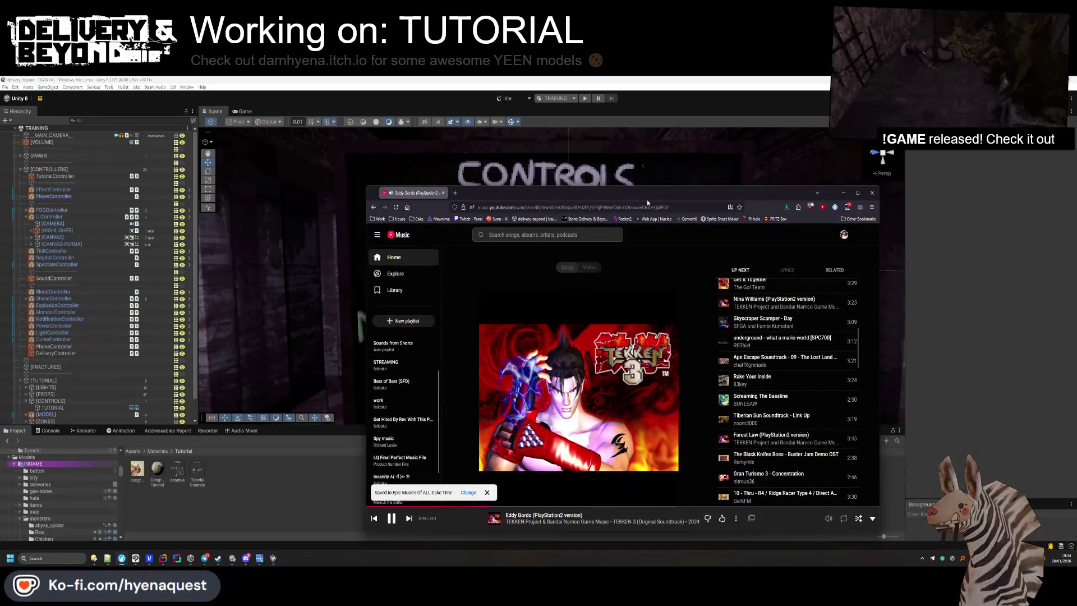
Minimise the YouTube Music browser window to get back to Unity.
{"action": "left_click", "coordinate": [844, 193]}
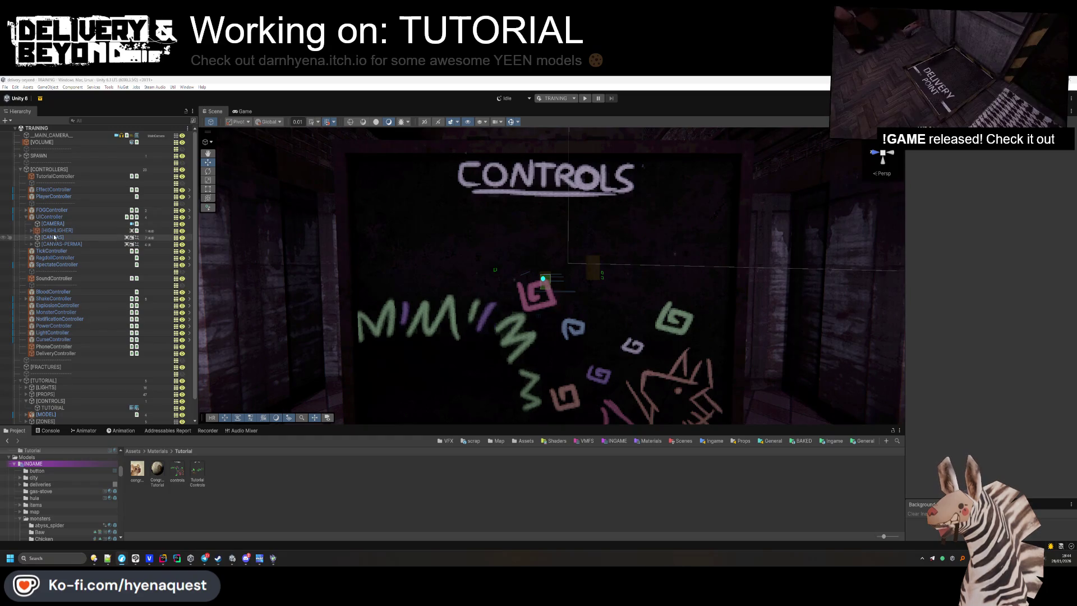
Look through UIController's [CANVAS], [CANVAS-PERMA] and [REPORT] children in the Hierarchy.
{"action": "left_click", "coordinate": [30, 237]}
{"action": "left_click", "coordinate": [31, 238]}
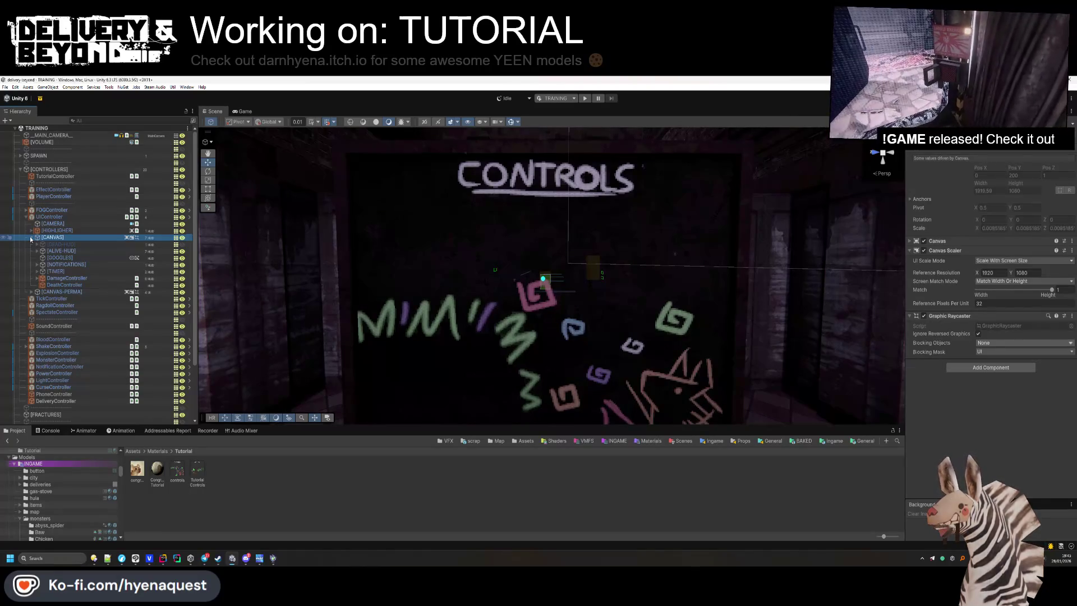
{"action": "left_click", "coordinate": [30, 237]}
{"action": "left_click", "coordinate": [31, 244]}
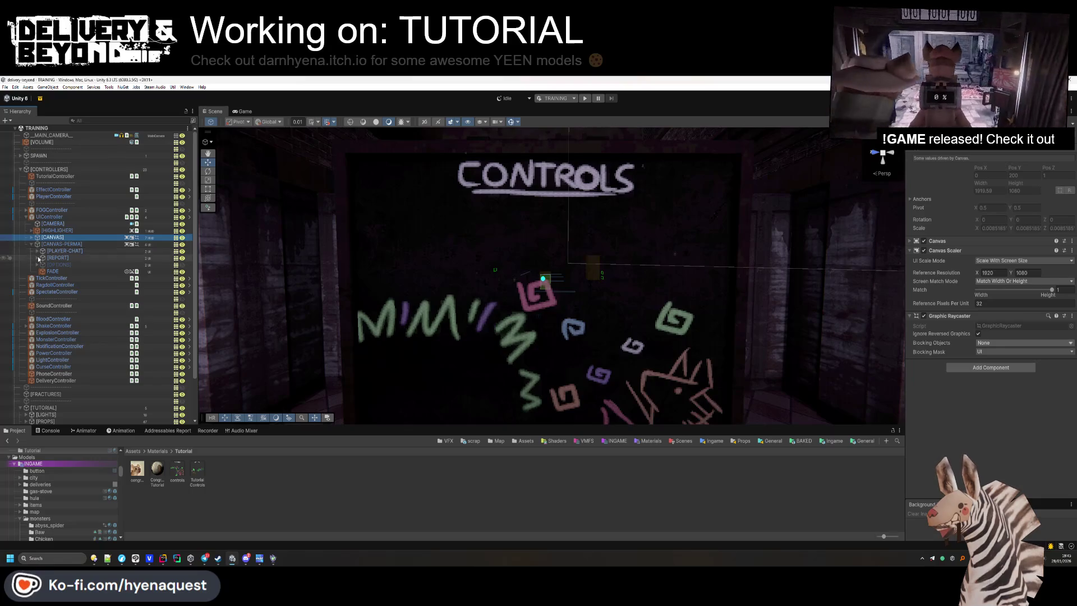
{"action": "left_click", "coordinate": [37, 257]}
{"action": "left_click", "coordinate": [37, 258]}
Drill through [OPTIONS] > [CANVAS] > INPUT > KEYBINDS > Viewport > Content, select FORWARD, then collapse back.
{"action": "left_click", "coordinate": [37, 265]}
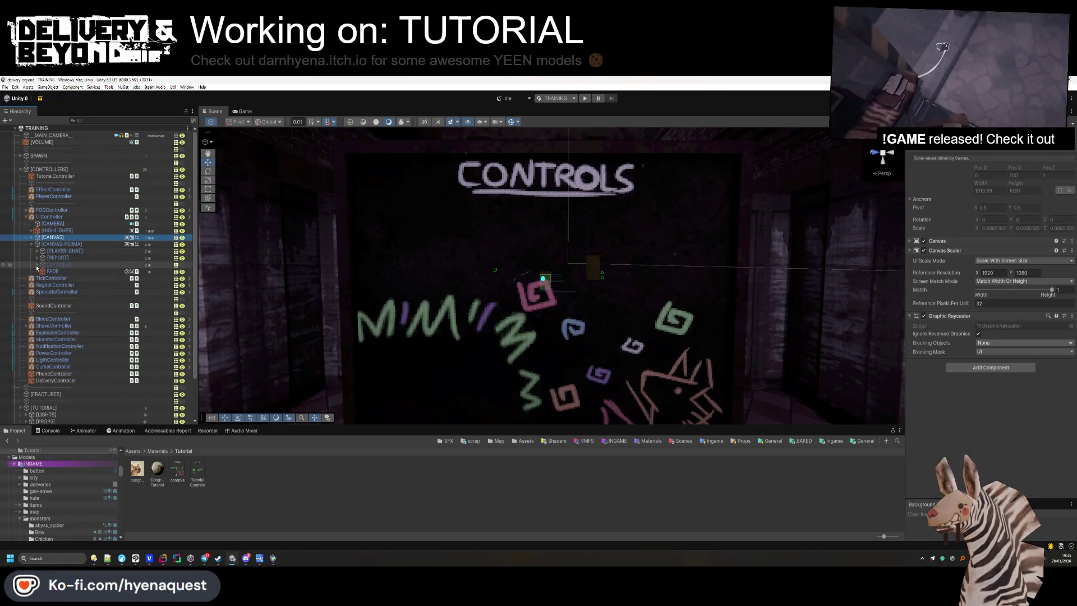
{"action": "left_click", "coordinate": [42, 278]}
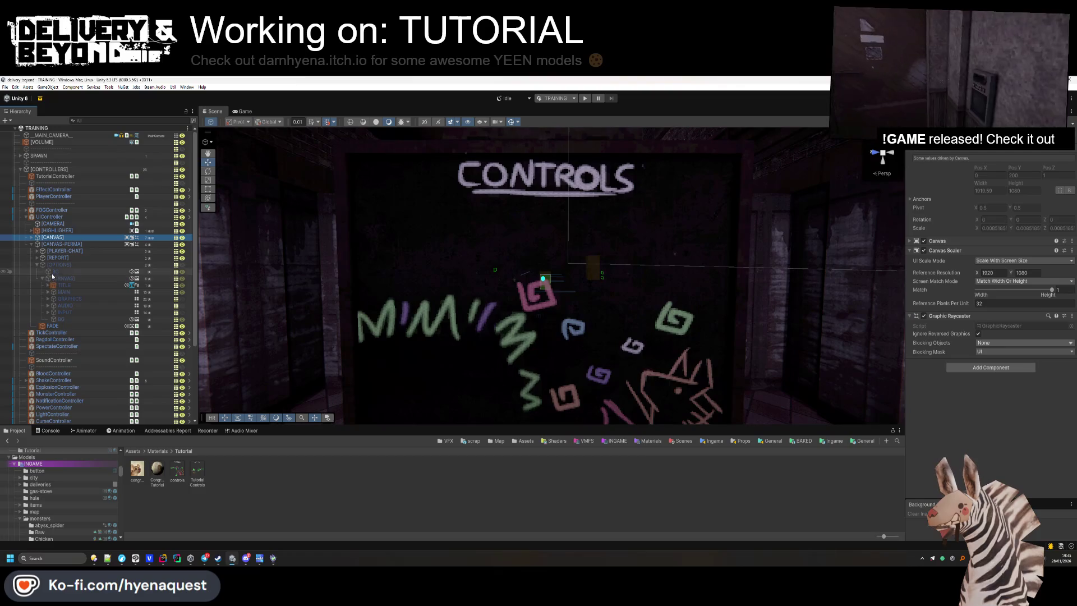
{"action": "left_click", "coordinate": [48, 312]}
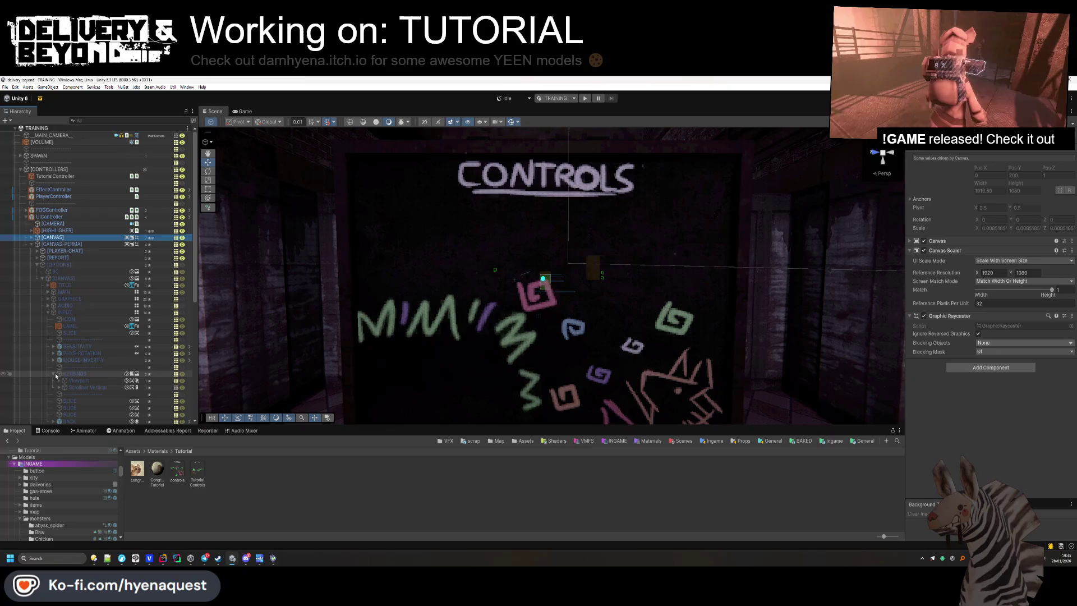
{"action": "left_click", "coordinate": [53, 374]}
{"action": "scroll", "coordinate": [65, 375], "scroll_direction": "down", "scroll_amount": 1}
{"action": "left_click", "coordinate": [60, 355]}
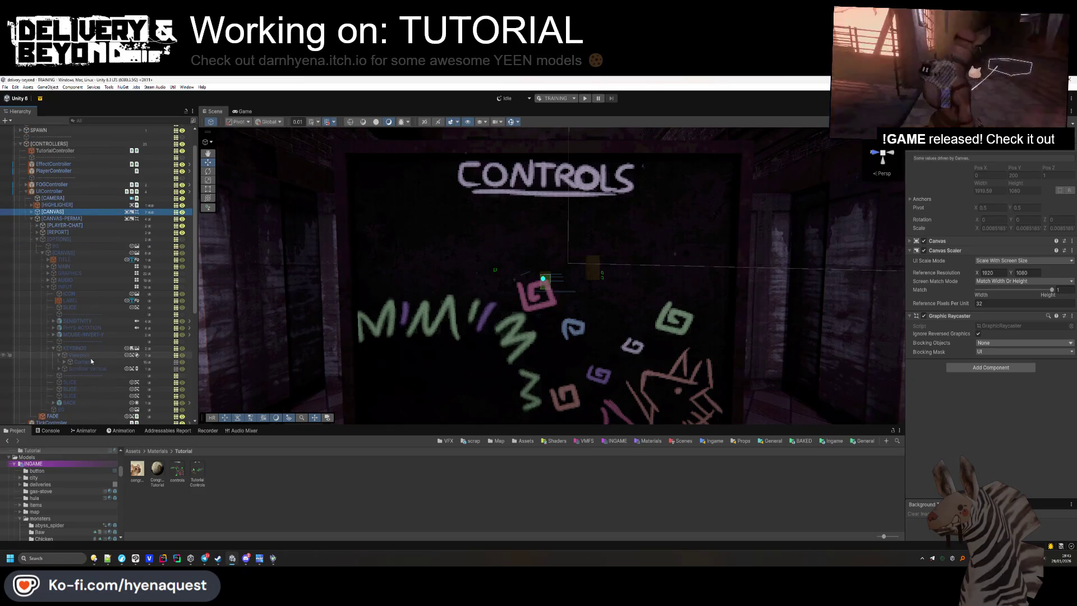
{"action": "left_click", "coordinate": [64, 362]}
{"action": "left_click", "coordinate": [84, 369]}
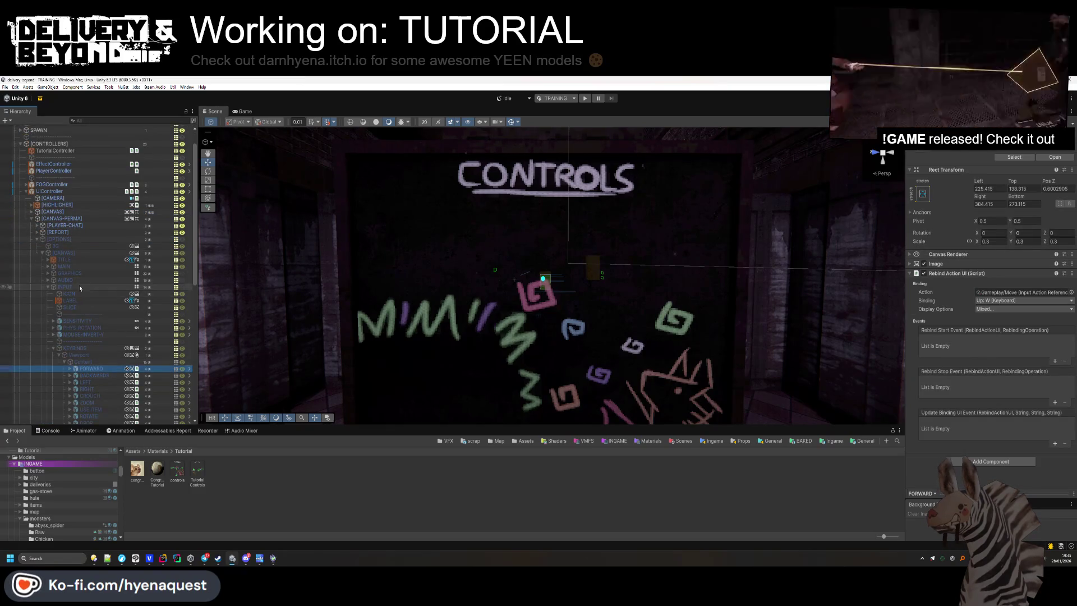
{"action": "left_click", "coordinate": [38, 239]}
{"action": "left_click", "coordinate": [25, 192]}
{"action": "scroll", "coordinate": [85, 252], "scroll_direction": "up", "scroll_amount": 3}
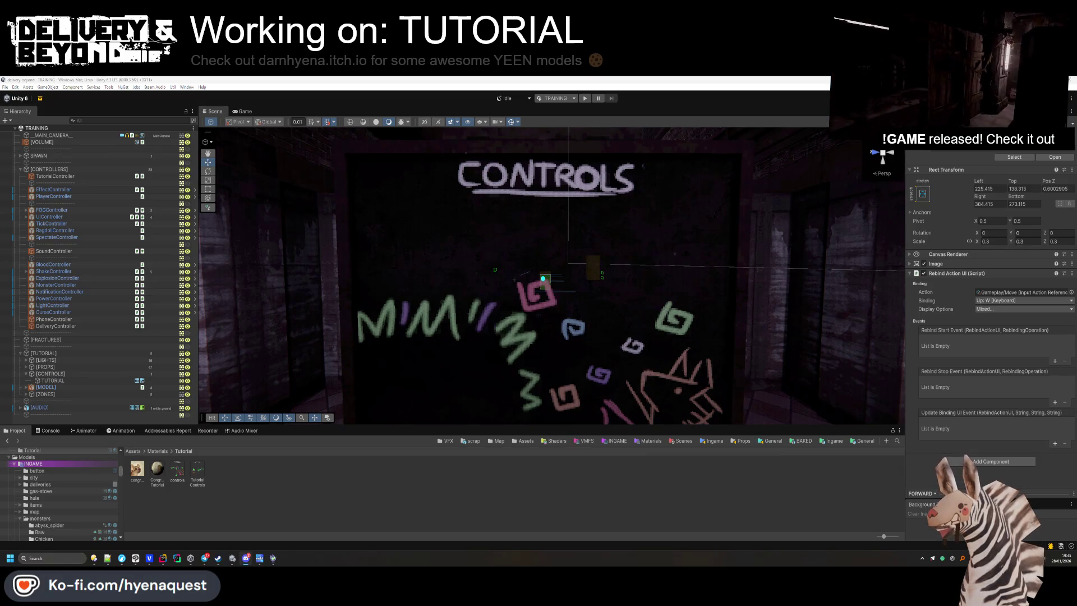
Move the FORWARD keybind under [TUTORIAL], frame the board and adjust its X position.
{"action": "left_click_drag", "start_coordinate": [51, 379], "coordinate": [63, 382]}
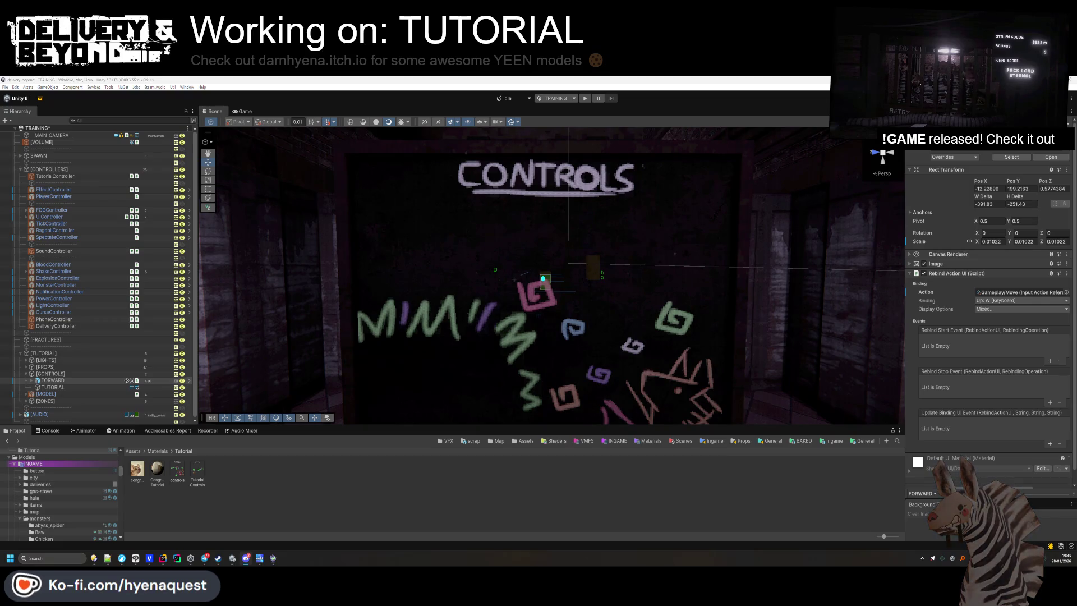
{"action": "left_click", "coordinate": [483, 282]}
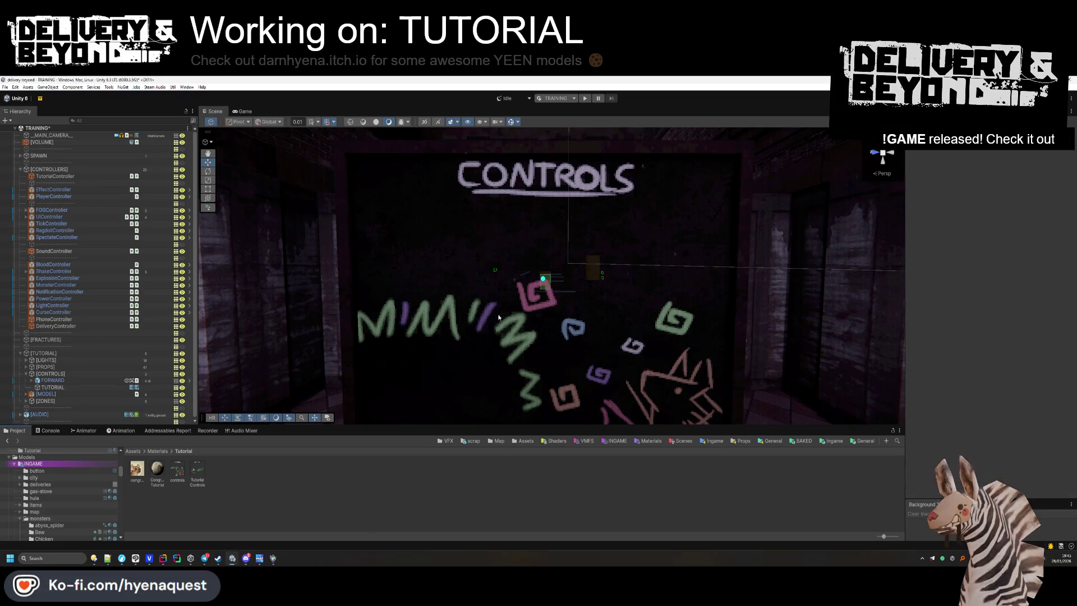
{"action": "left_click", "coordinate": [670, 318]}
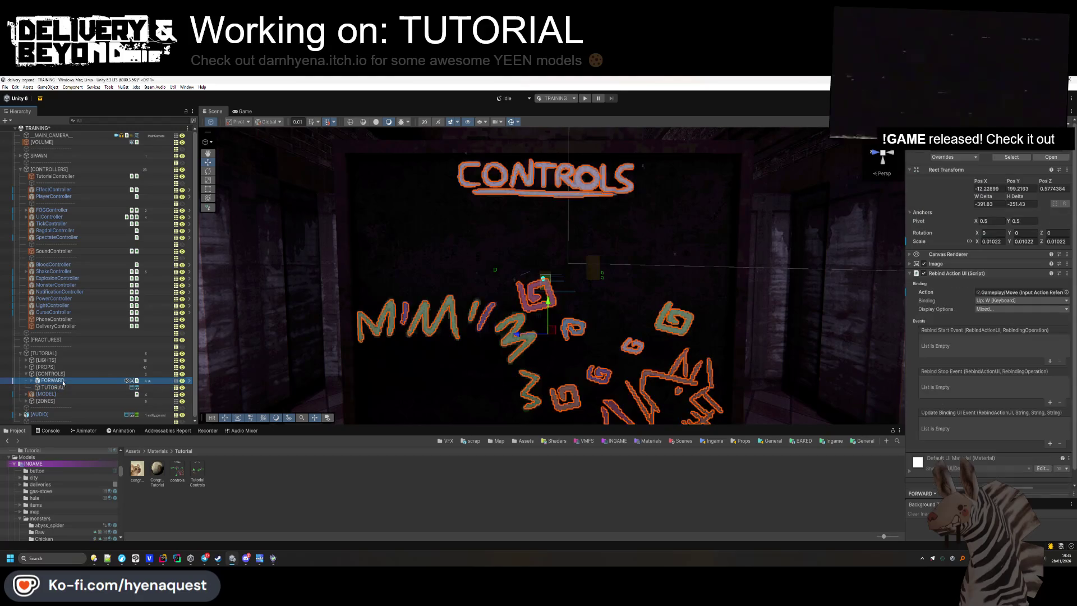
{"action": "key", "text": "f"}
{"action": "left_click", "coordinate": [987, 188]}
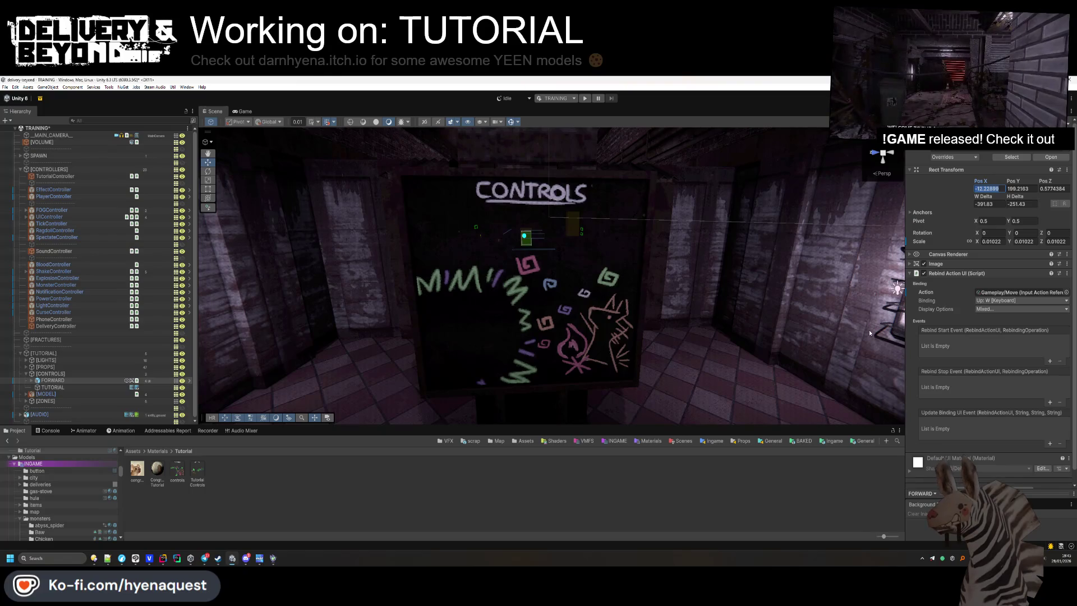
{"action": "left_click", "coordinate": [960, 277]}
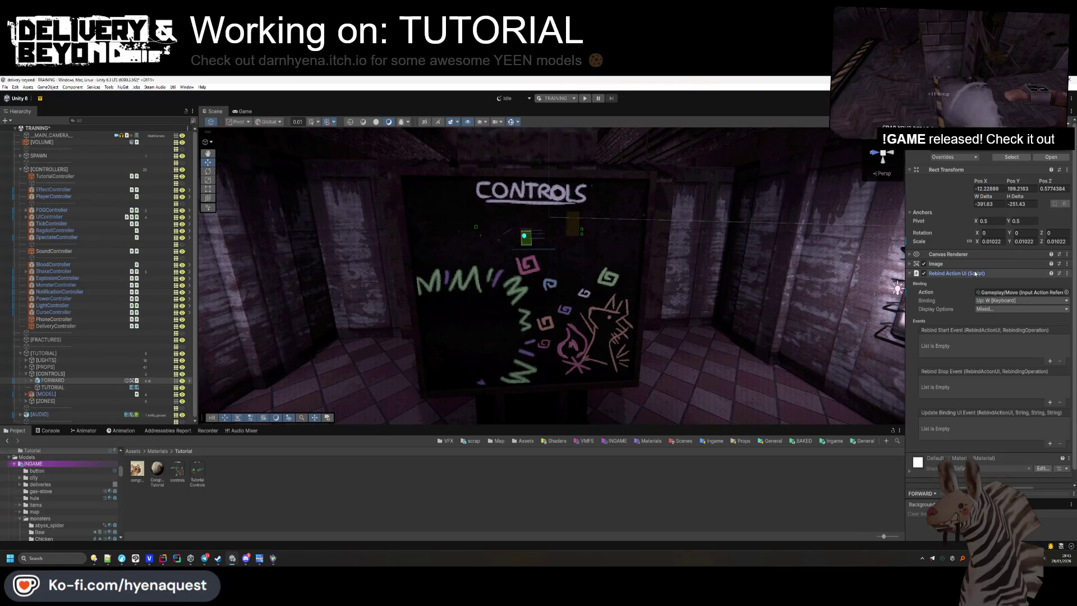
Expand FORWARD and inspect its ActionNameText label, collapsing the Localize String Event settings.
{"action": "left_click", "coordinate": [57, 379]}
{"action": "key", "text": "Right"}
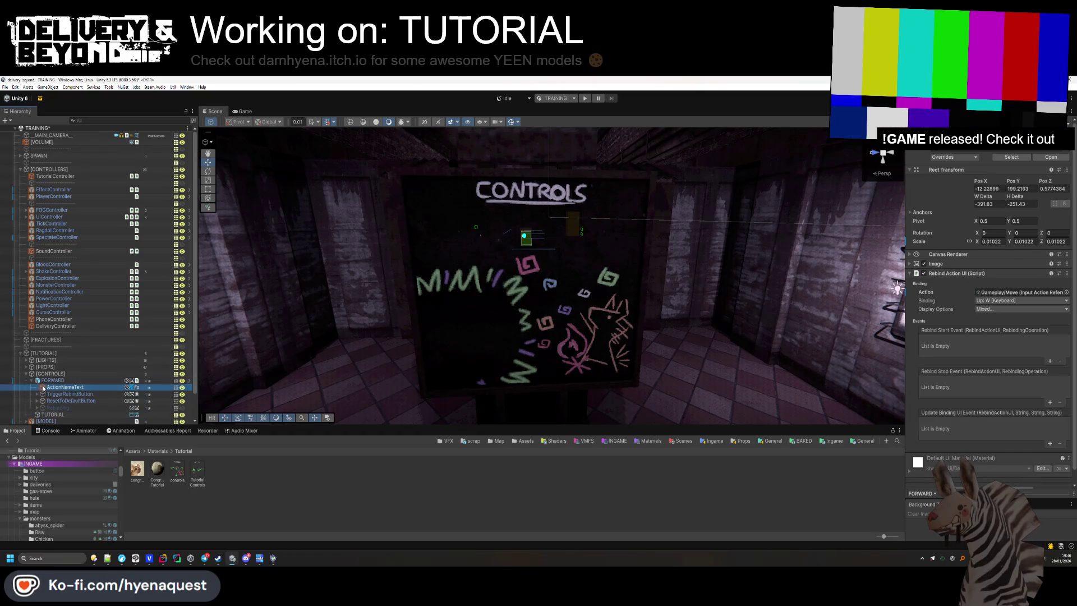
{"action": "left_click", "coordinate": [130, 387]}
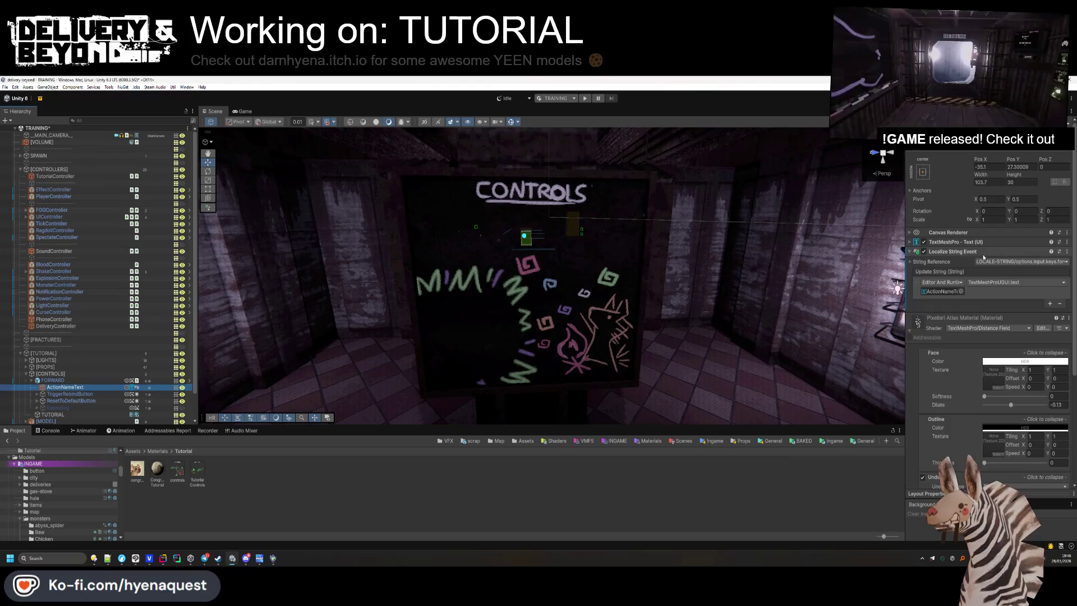
{"action": "left_click", "coordinate": [962, 251]}
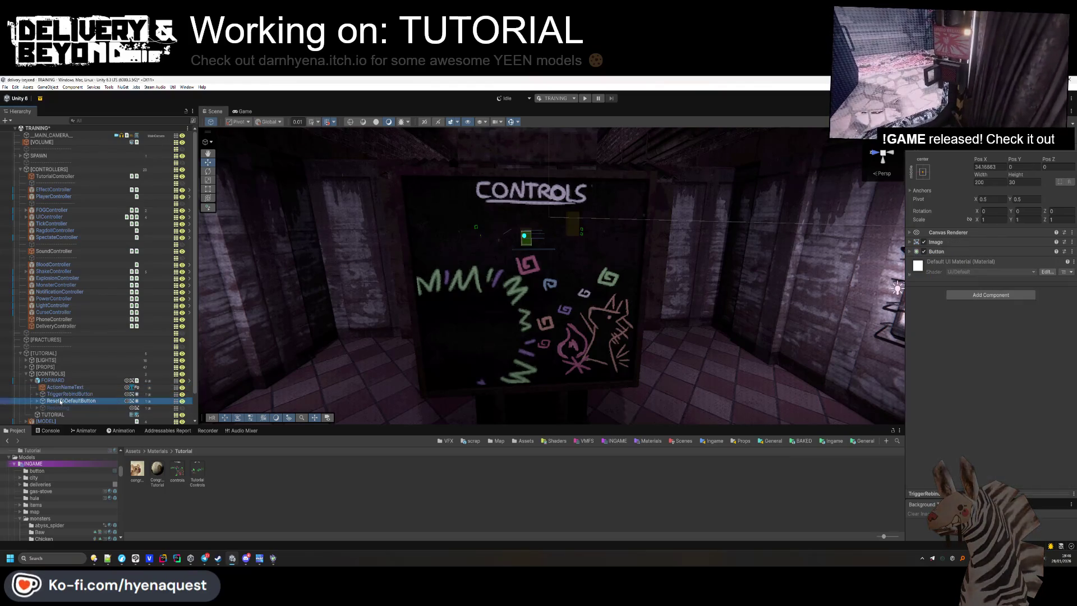
Ping the FORWARD Rebind Action UI's input asset, collapse the component and open its options menu.
{"action": "left_click", "coordinate": [68, 381]}
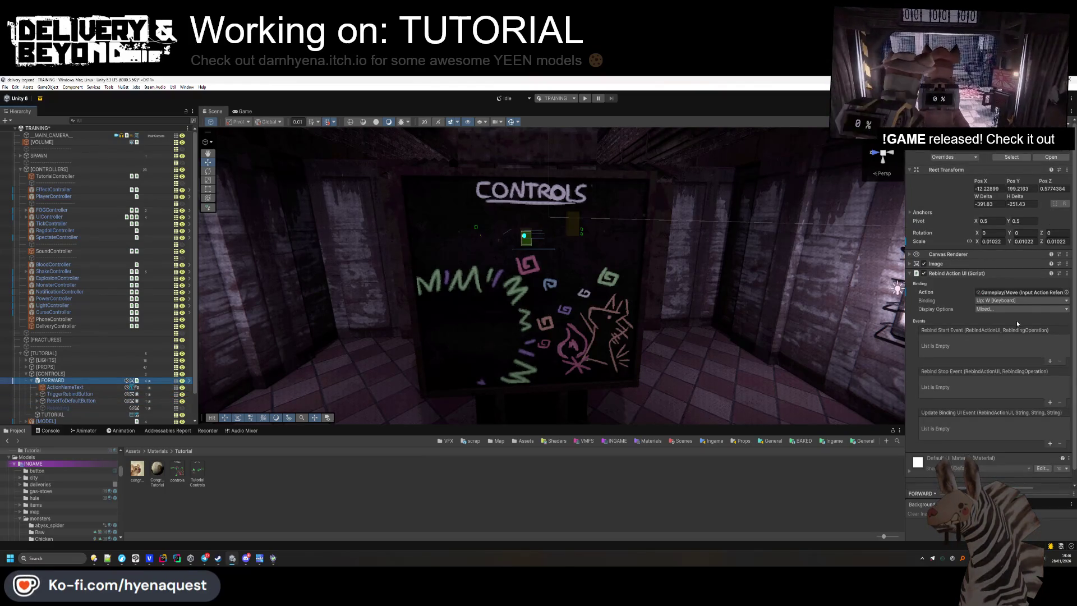
{"action": "left_click", "coordinate": [1005, 293]}
{"action": "left_click", "coordinate": [1038, 274]}
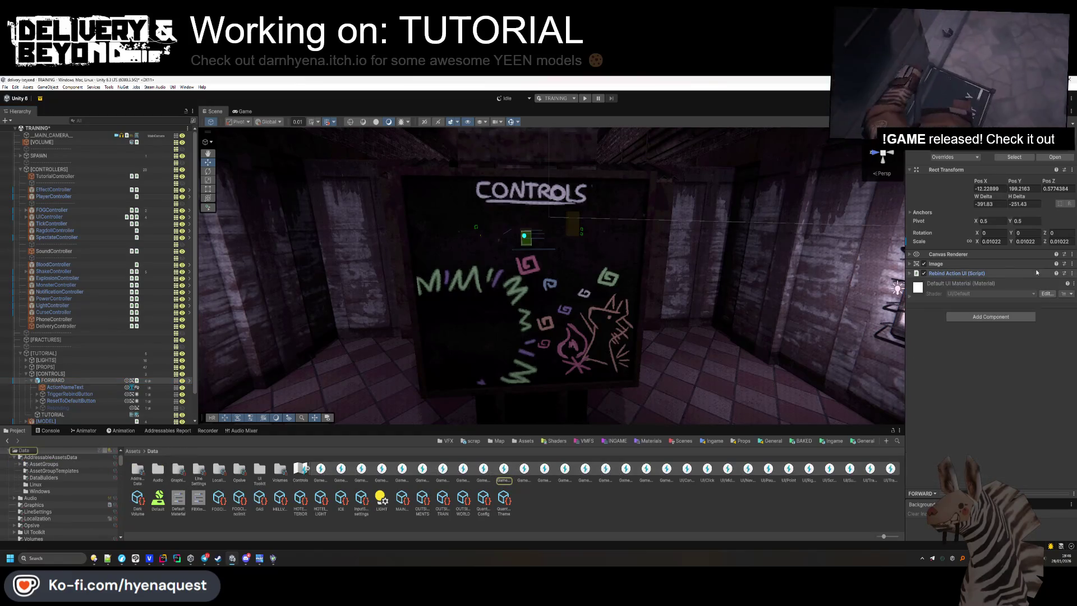
{"action": "left_click", "coordinate": [1072, 274]}
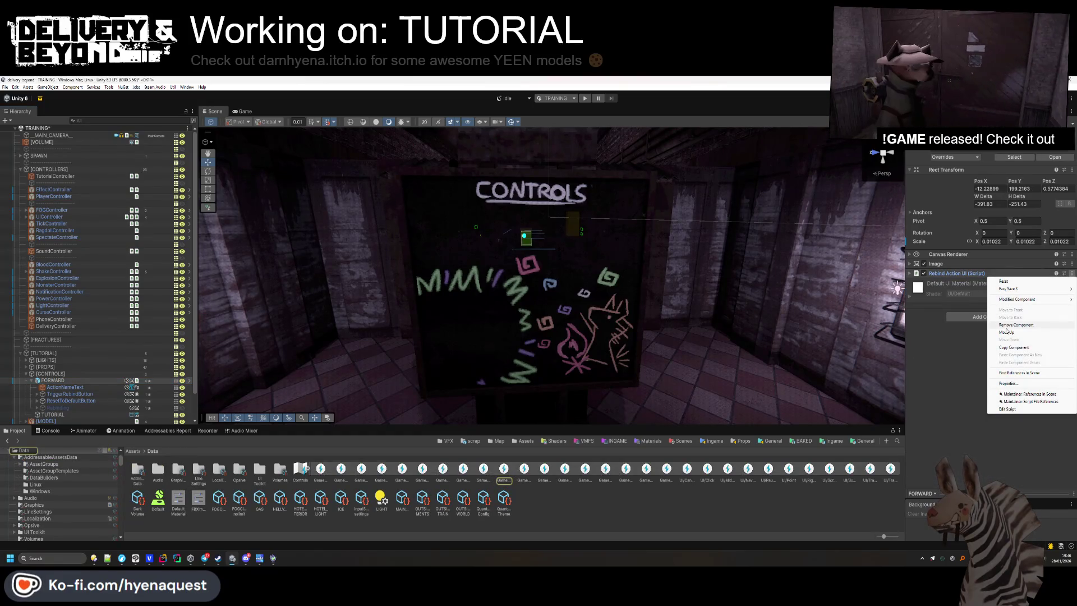
Open RebindActionUI in the code editor, check ActionNameText in Unity, then return to the script.
{"action": "left_click", "coordinate": [1001, 409]}
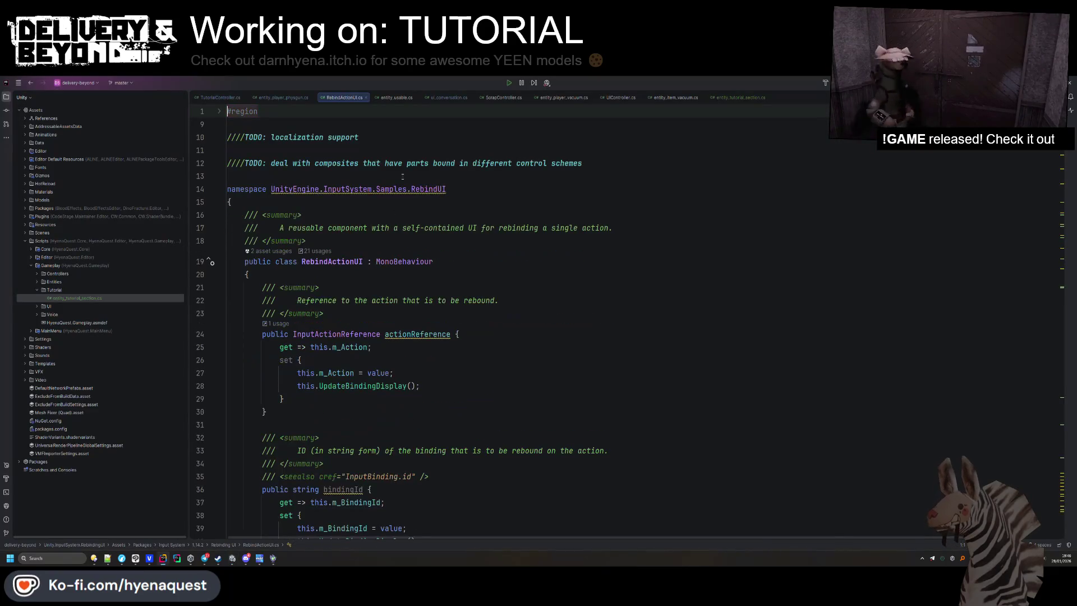
{"action": "key", "text": "alt+Tab"}
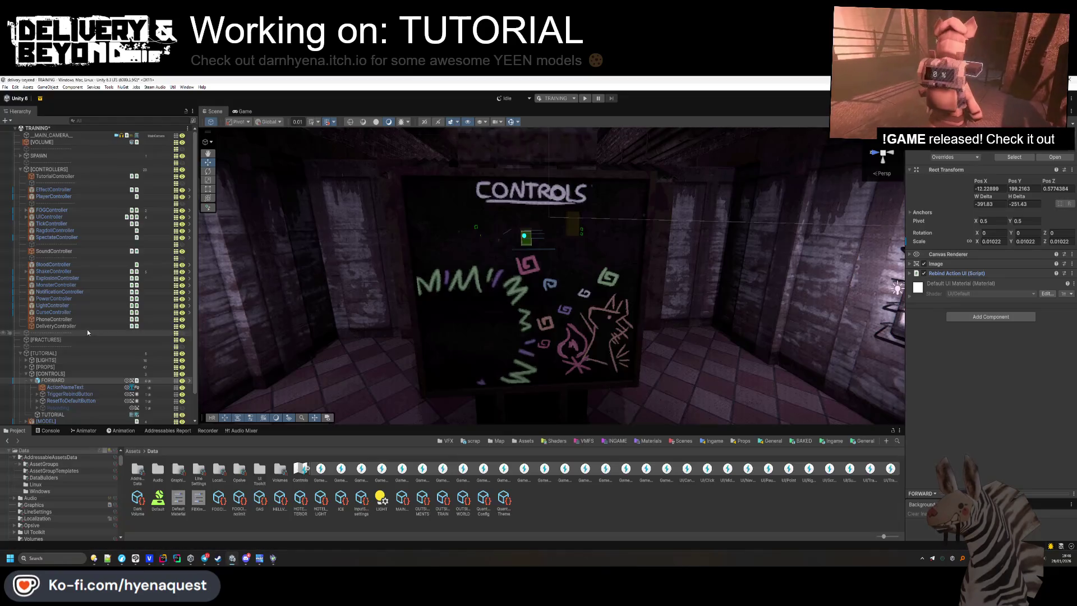
{"action": "scroll", "coordinate": [56, 387], "scroll_direction": "down", "scroll_amount": 2}
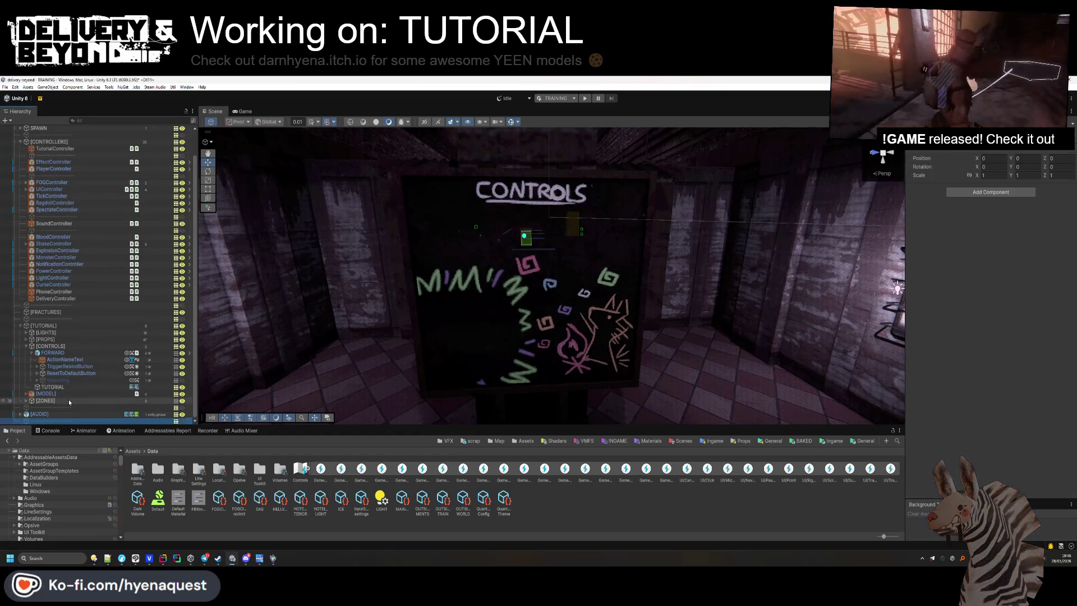
{"action": "left_click", "coordinate": [66, 359]}
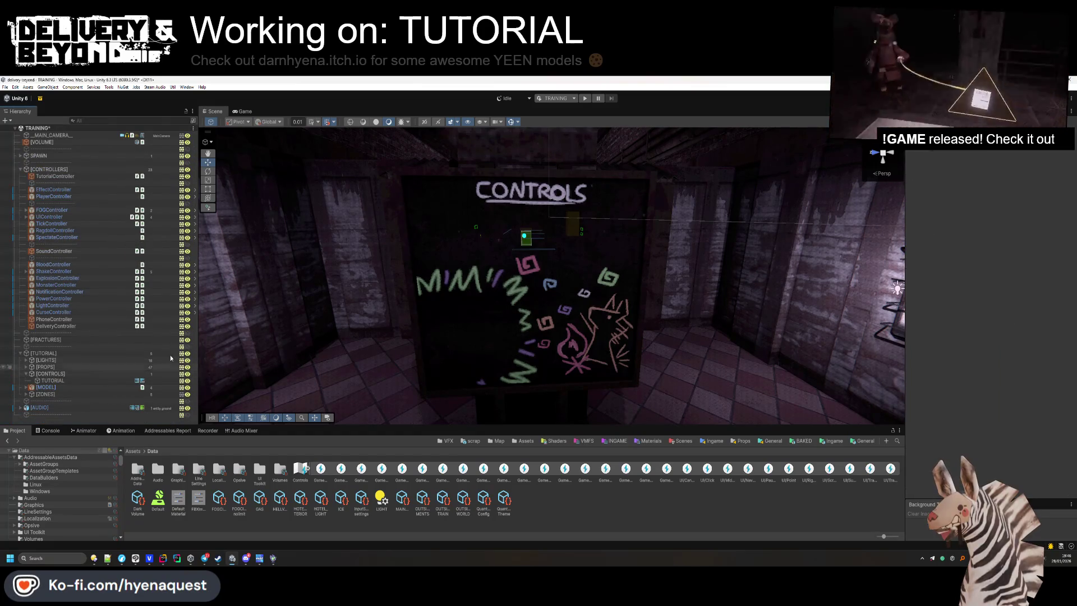
{"action": "key", "text": "alt+Tab"}
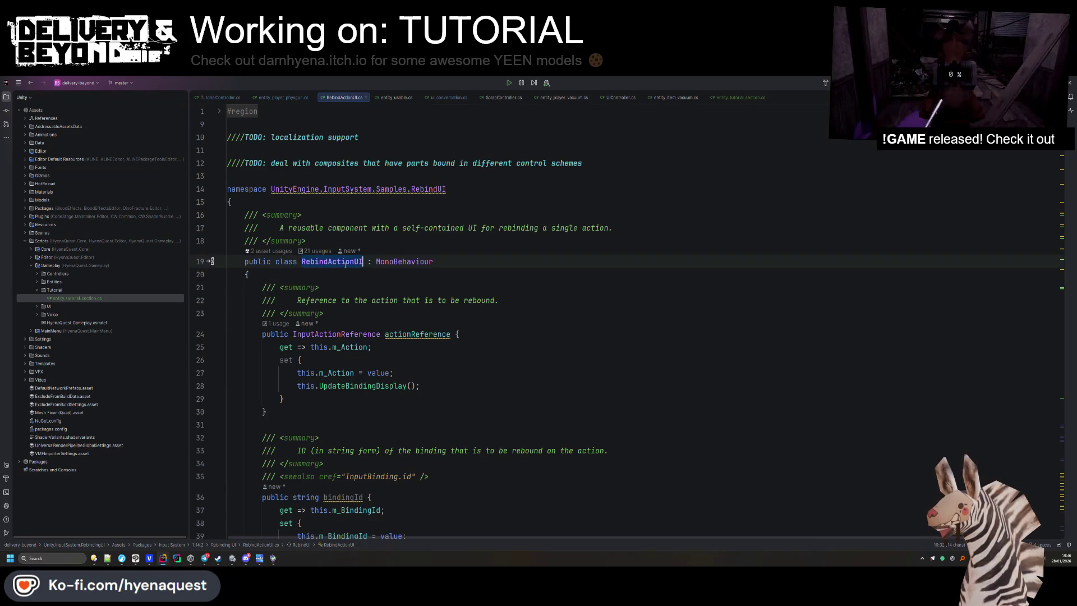
Search for RebindActionUI, reveal the Rebinding UI folder, and open RebindSaveLoad.cs in Rider.
{"action": "key", "text": "alt+Tab"}
{"action": "left_click", "coordinate": [841, 440]}
{"action": "type", "text": "RebindActionUI"}
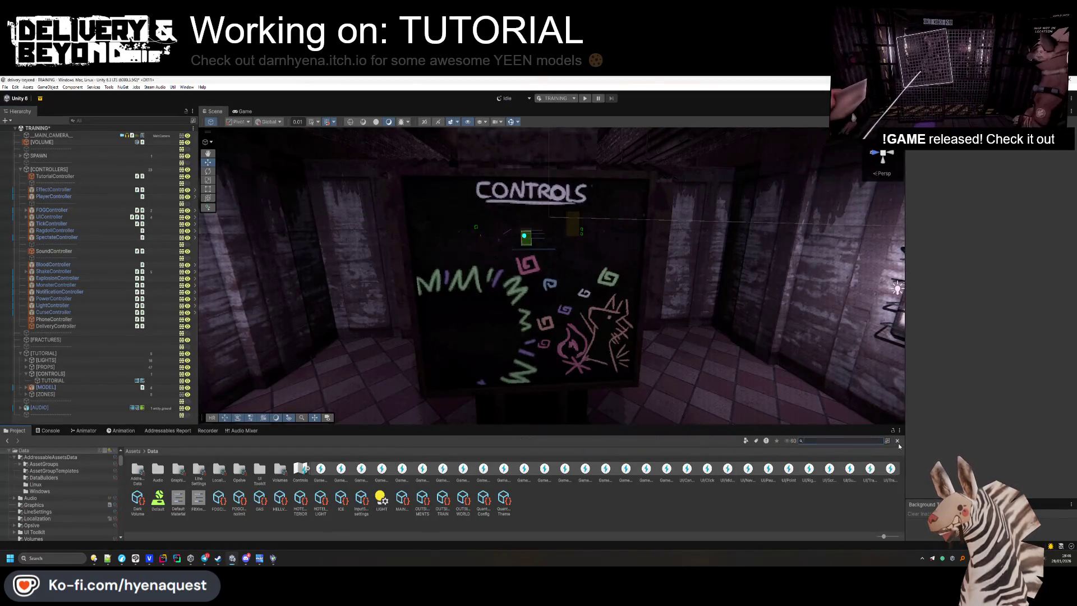
{"action": "left_click", "coordinate": [138, 470]}
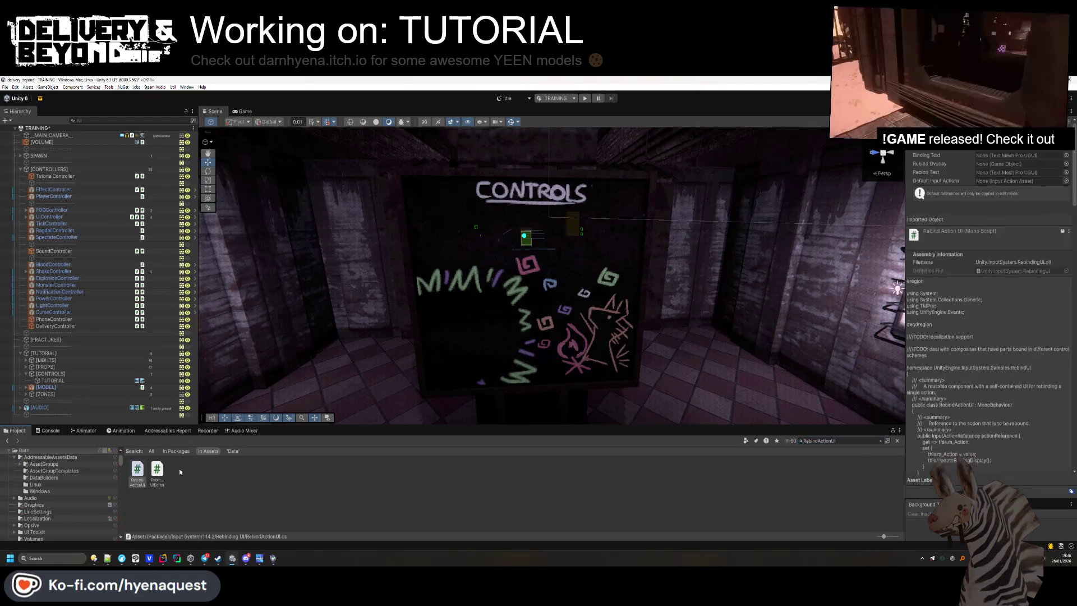
{"action": "left_click", "coordinate": [897, 441]}
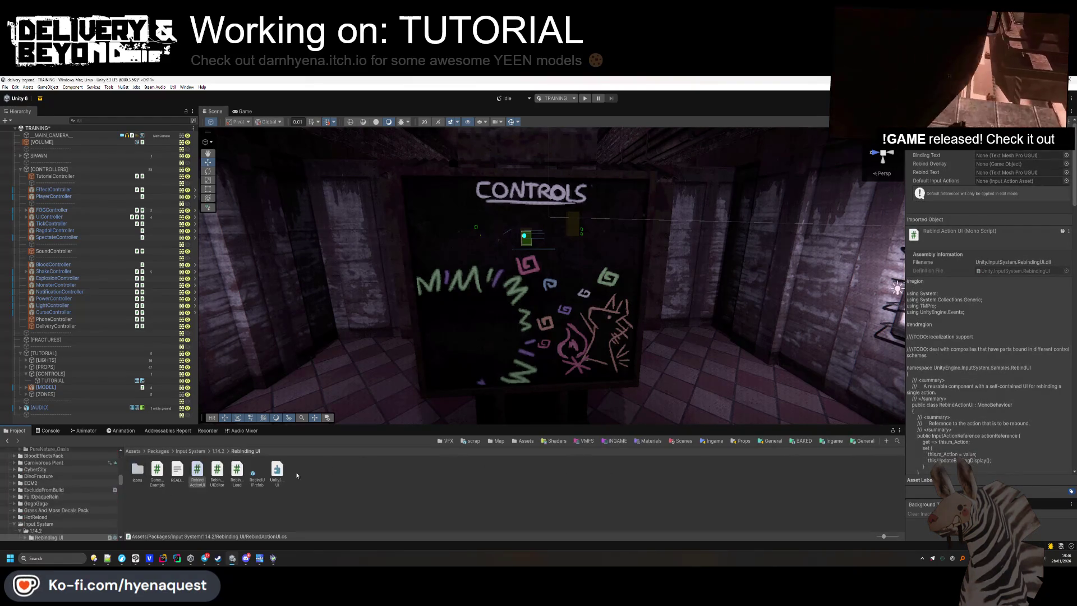
{"action": "left_click", "coordinate": [219, 470]}
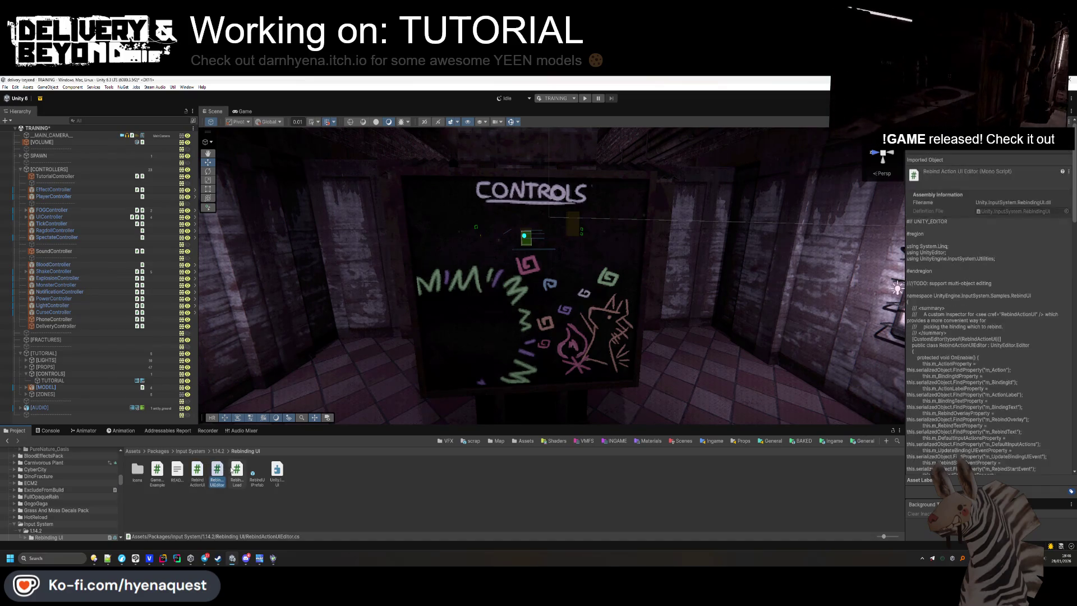
{"action": "left_click", "coordinate": [237, 470]}
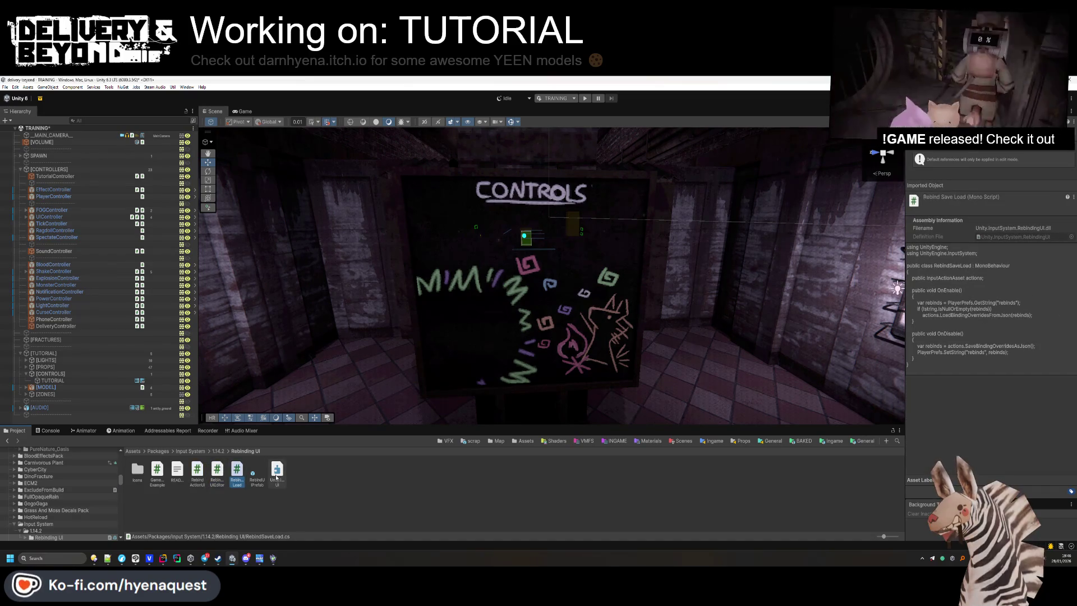
{"action": "right_click", "coordinate": [237, 471]}
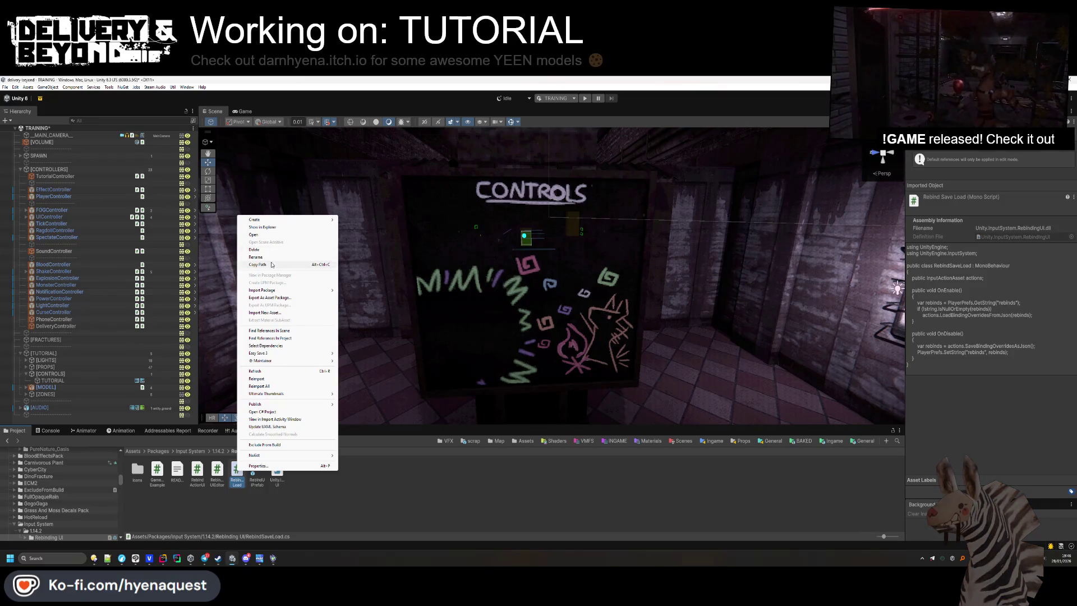
{"action": "left_click", "coordinate": [255, 235]}
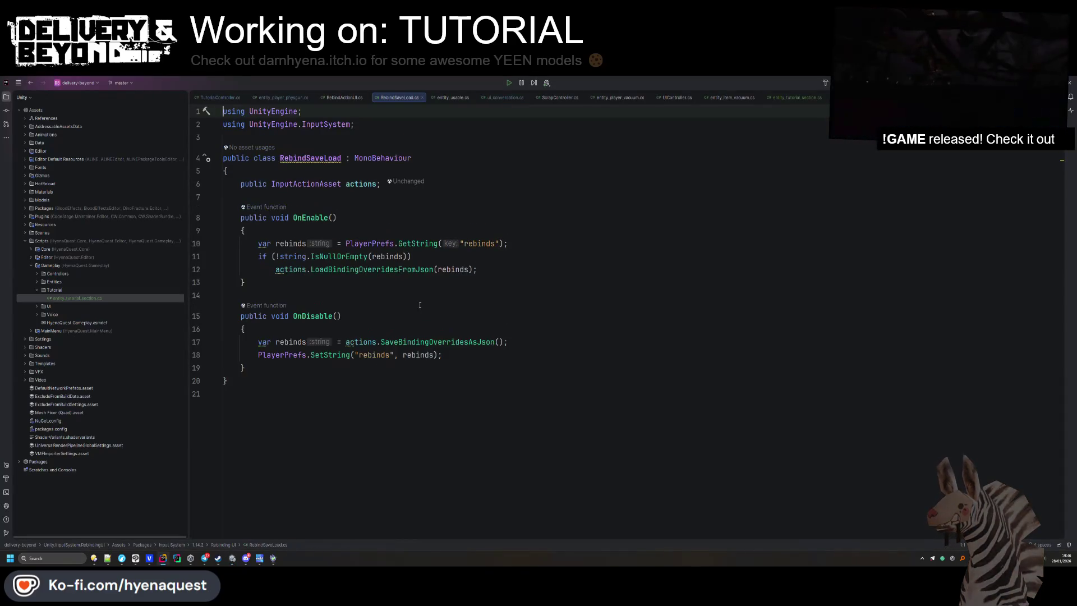
{"action": "double_click", "coordinate": [386, 270]}
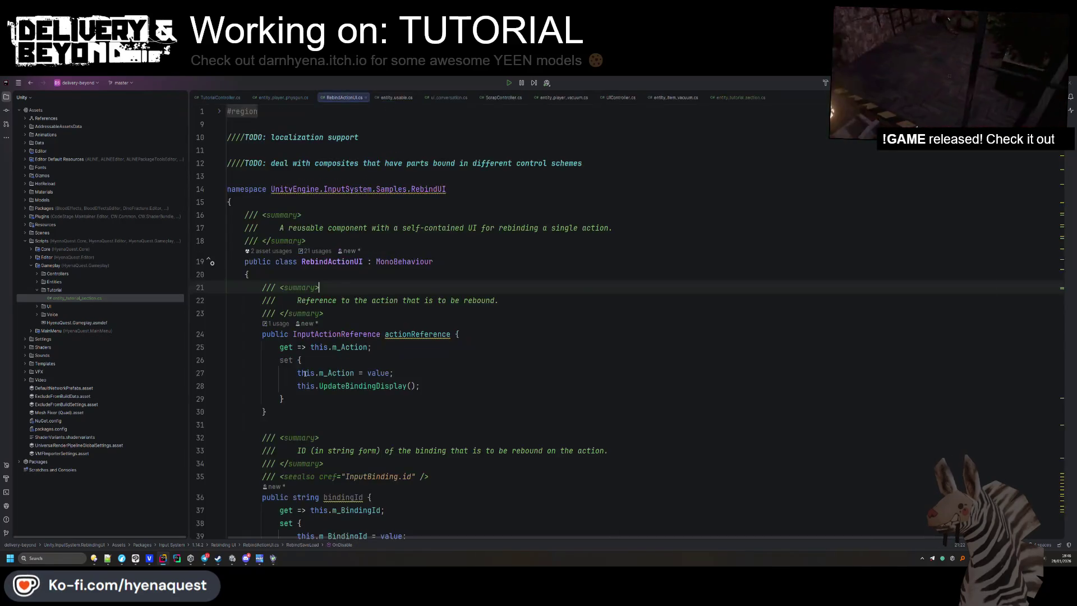
Browse the Rebinding UI sample scripts, gamepad Icons folder and README in the Project window.
{"action": "key", "text": "alt+Tab"}
{"action": "left_click", "coordinate": [213, 477]}
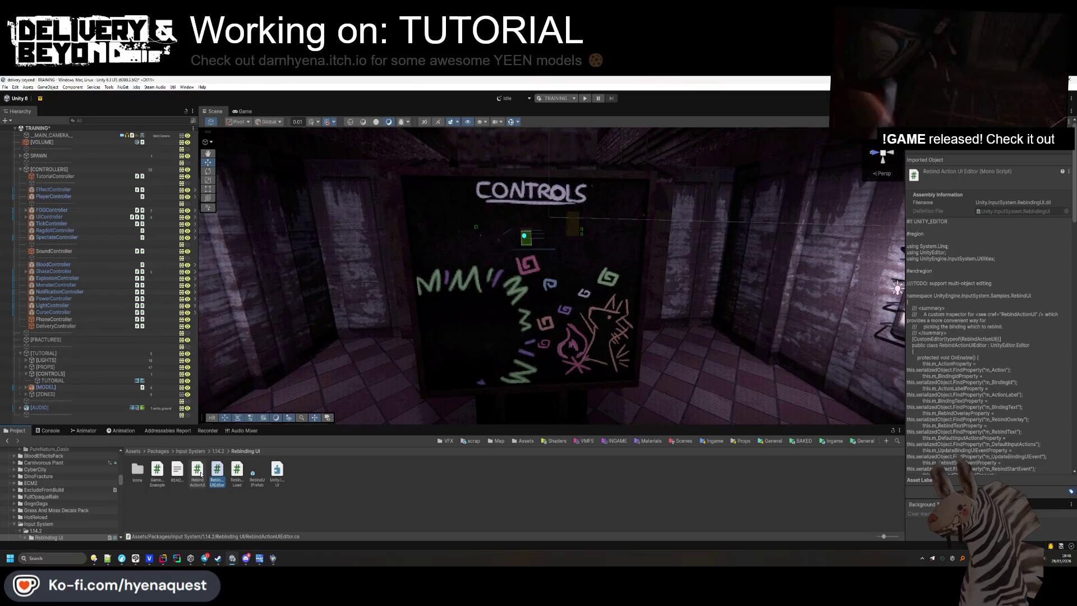
{"action": "left_click", "coordinate": [199, 474]}
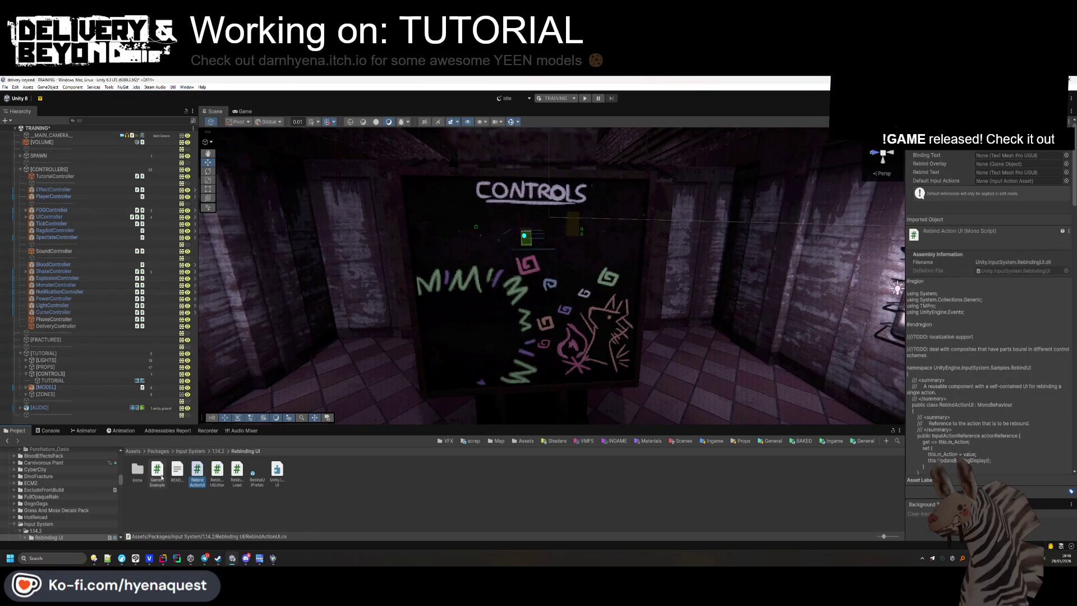
{"action": "left_click", "coordinate": [160, 475]}
{"action": "double_click", "coordinate": [138, 476]}
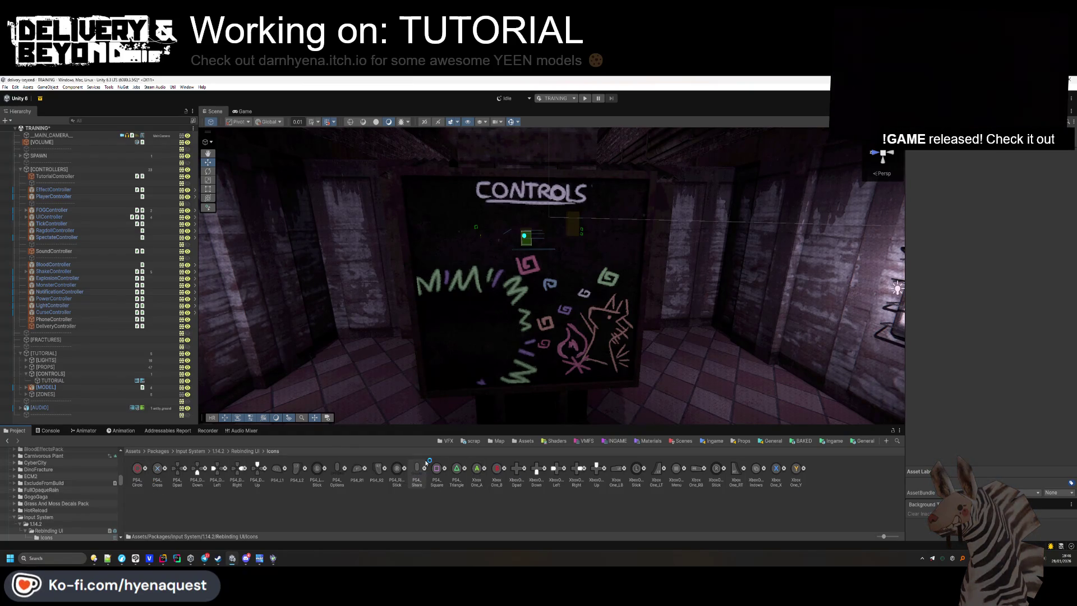
{"action": "key", "text": "BackSpace"}
{"action": "left_click", "coordinate": [203, 469]}
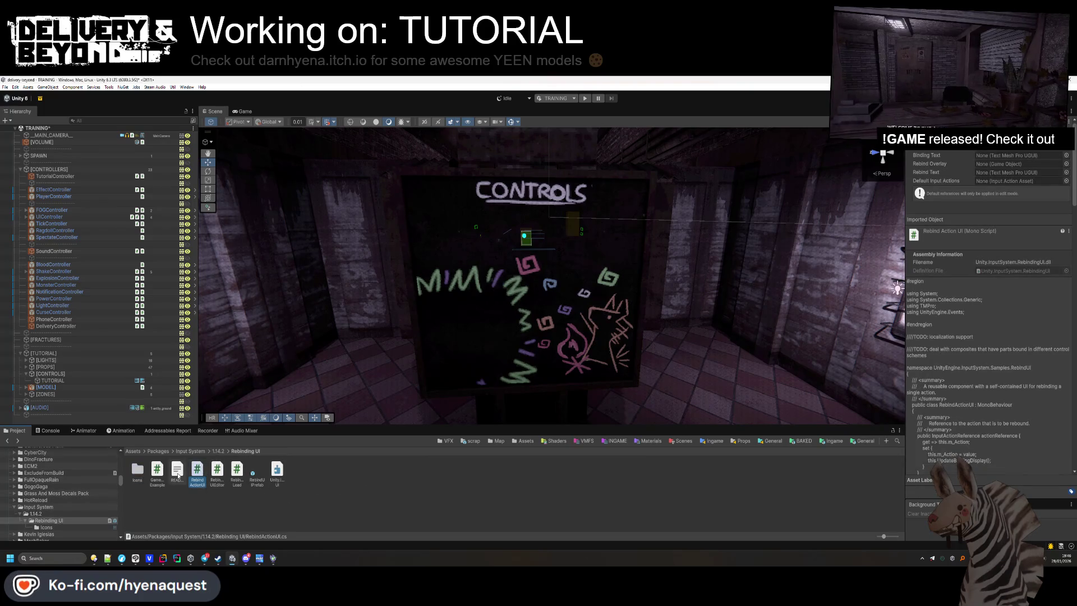
{"action": "left_click", "coordinate": [177, 471]}
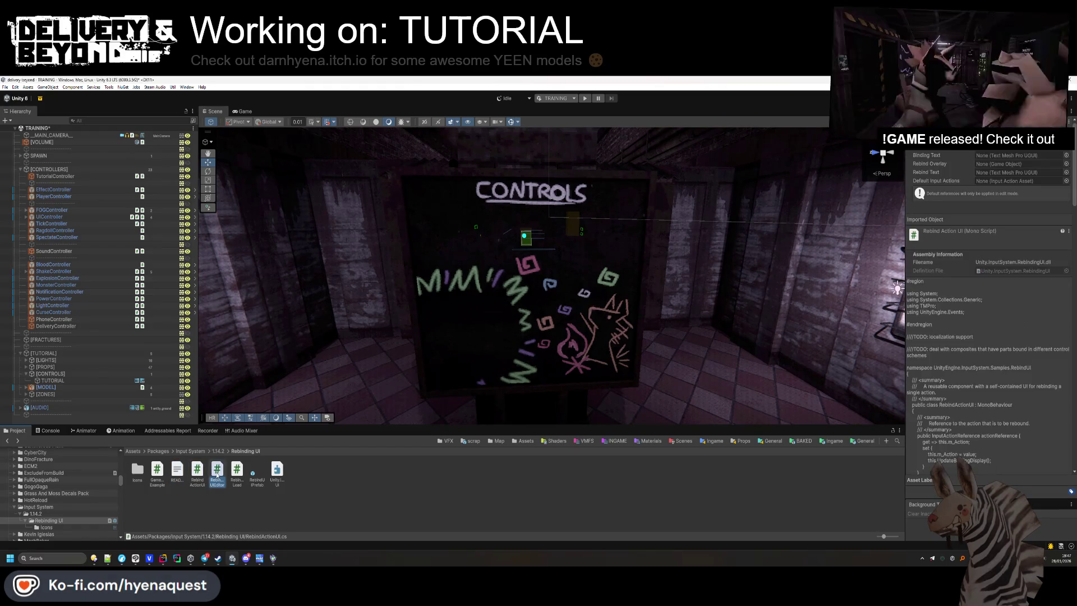
{"action": "key", "text": "Left"}
{"action": "key", "text": "Left"}
{"action": "key", "text": "Left"}
{"action": "key", "text": "Left"}
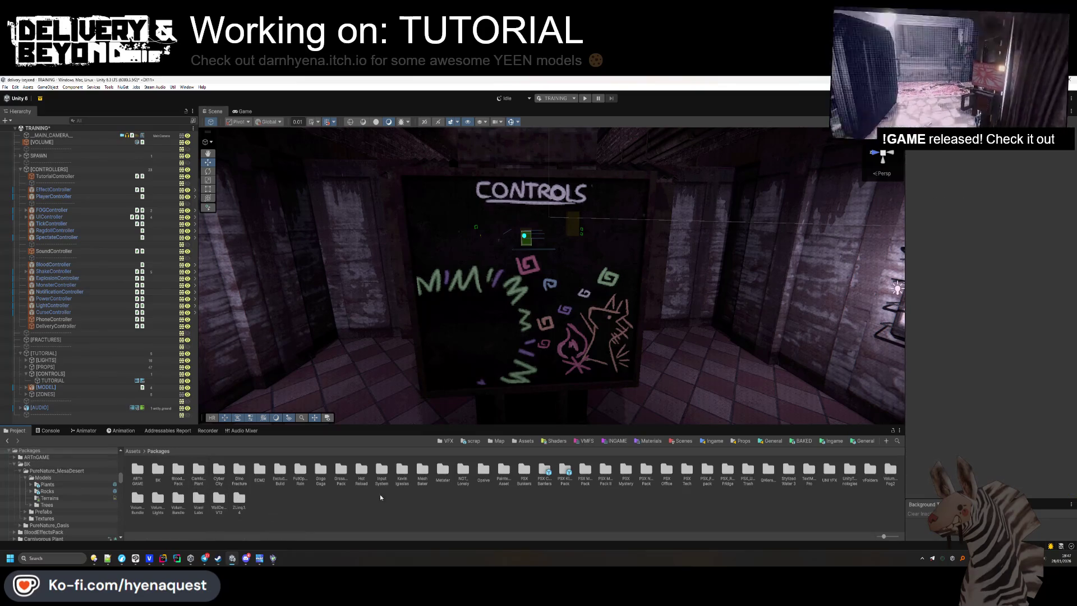
Place the 'Display button prompts with sprites in TextMesh Pro' video window over the Scene view.
{"action": "key", "text": "alt+Tab"}
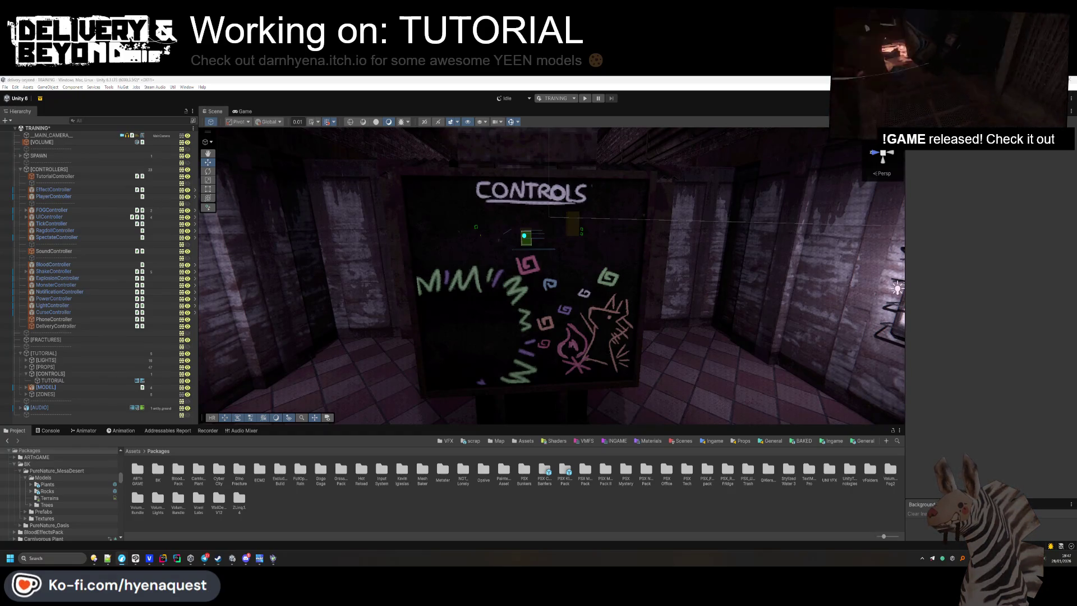
{"action": "mouse_move", "coordinate": [1066, 180]}
{"action": "left_mouse_down"}
{"action": "mouse_move", "coordinate": [662, 180]}
{"action": "mouse_move", "coordinate": [679, 143]}
{"action": "left_mouse_up"}
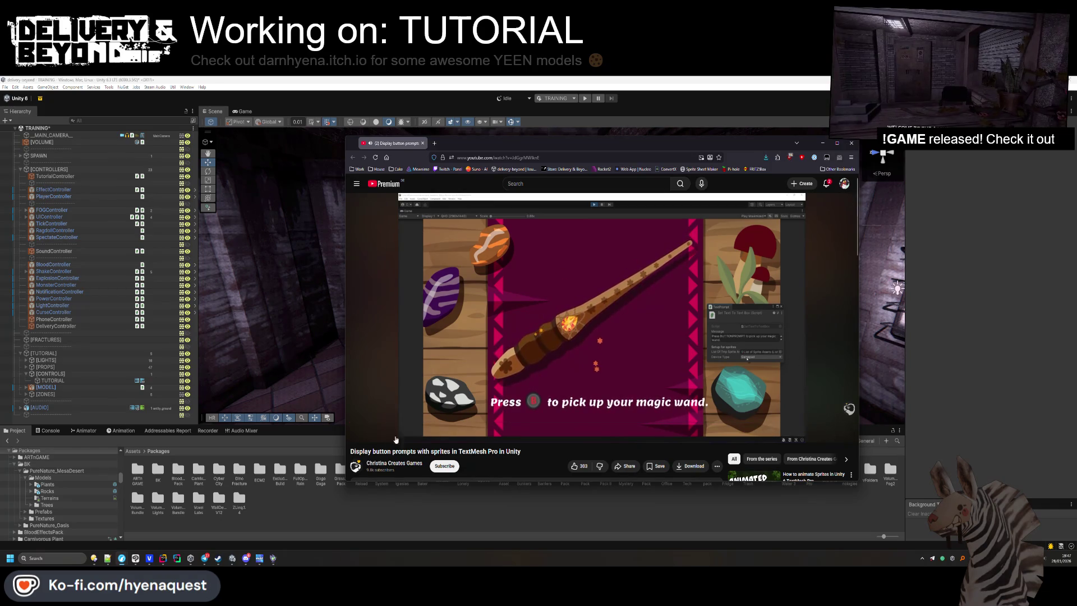
Skim the tutorial from the free controller prompts through the magic-wand demo to 3:14.
{"action": "left_click", "coordinate": [399, 422]}
{"action": "left_click", "coordinate": [408, 422]}
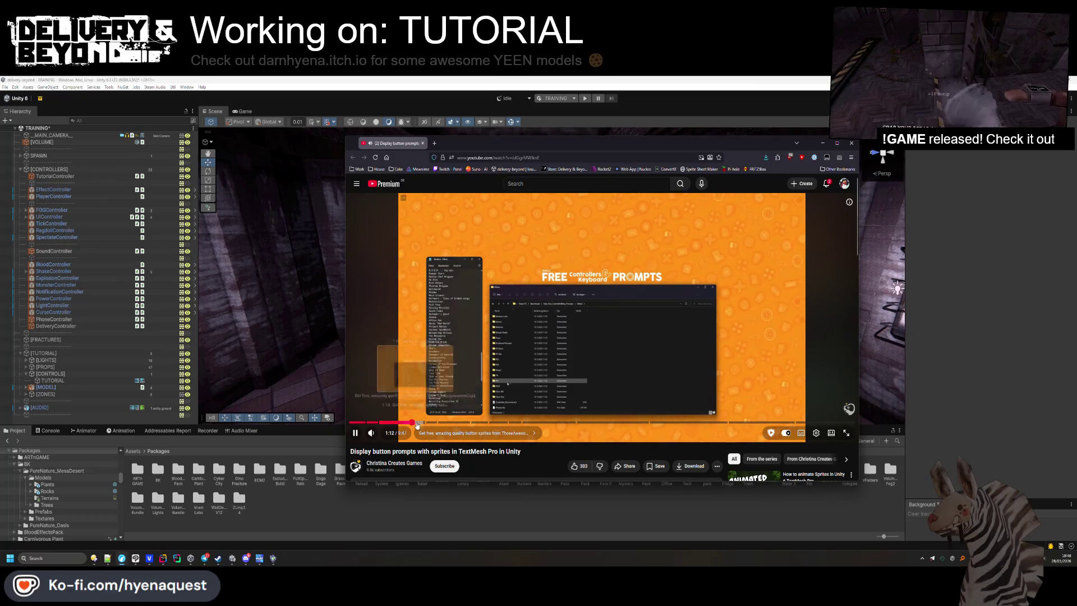
{"action": "left_click", "coordinate": [430, 422]}
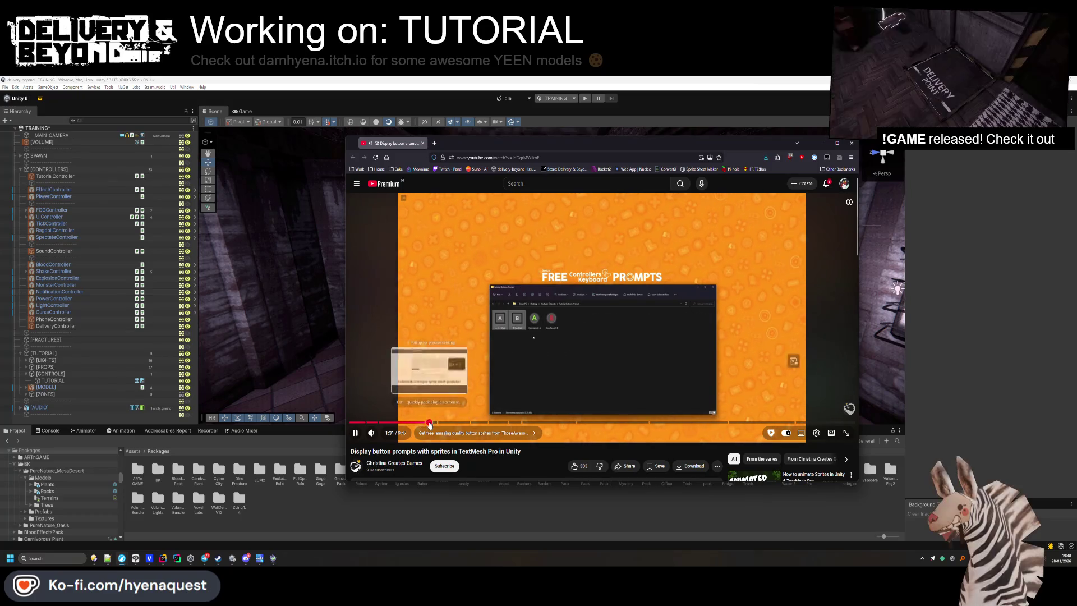
{"action": "left_click", "coordinate": [449, 422]}
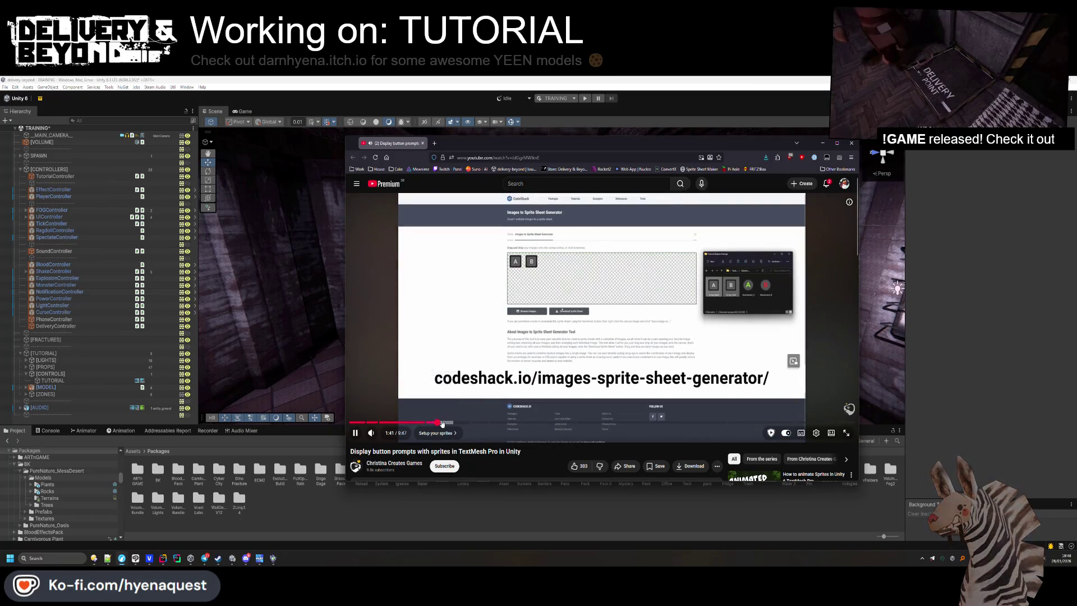
{"action": "left_click", "coordinate": [469, 423]}
{"action": "left_click", "coordinate": [481, 423]}
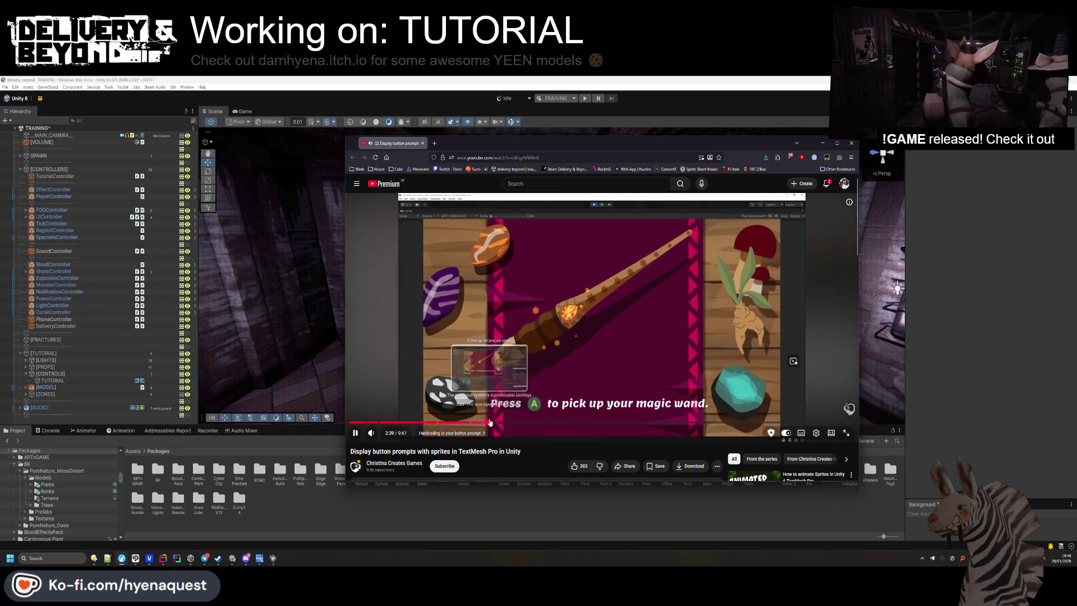
{"action": "left_click", "coordinate": [490, 422]}
{"action": "left_click", "coordinate": [506, 423]}
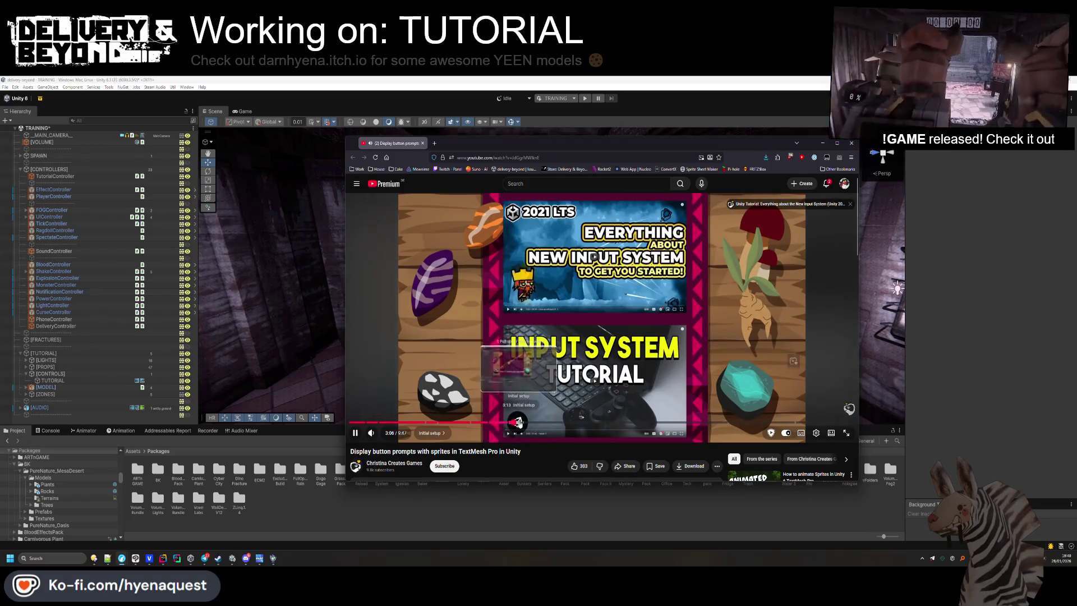
{"action": "left_click", "coordinate": [521, 422]}
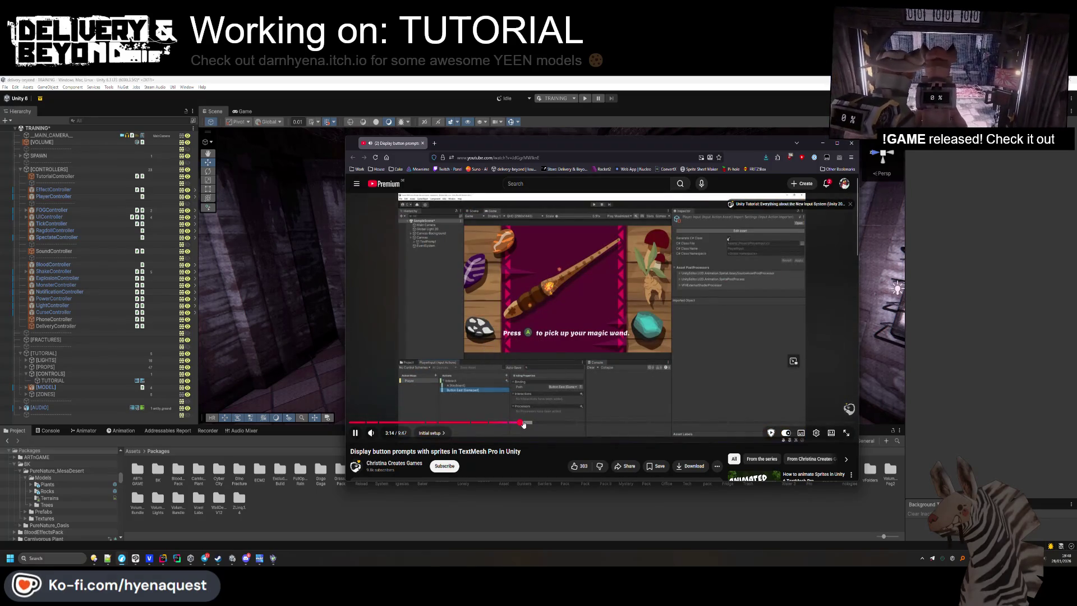
Skim the scripts and replacer code to 6:33, pause there, and return to Unity.
{"action": "left_click", "coordinate": [535, 423]}
{"action": "left_click", "coordinate": [540, 422]}
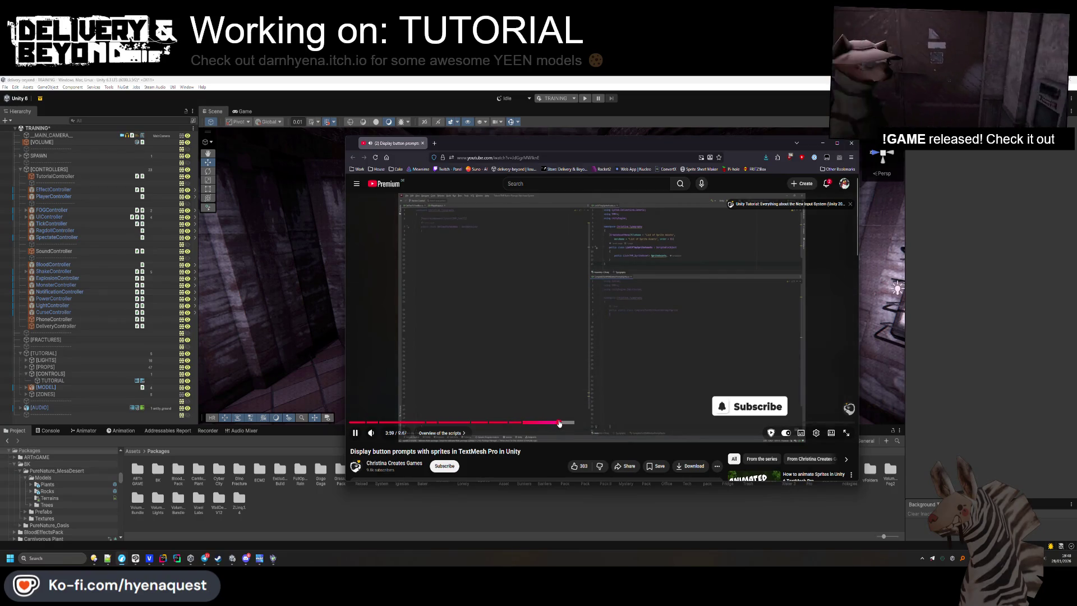
{"action": "left_click", "coordinate": [568, 422]}
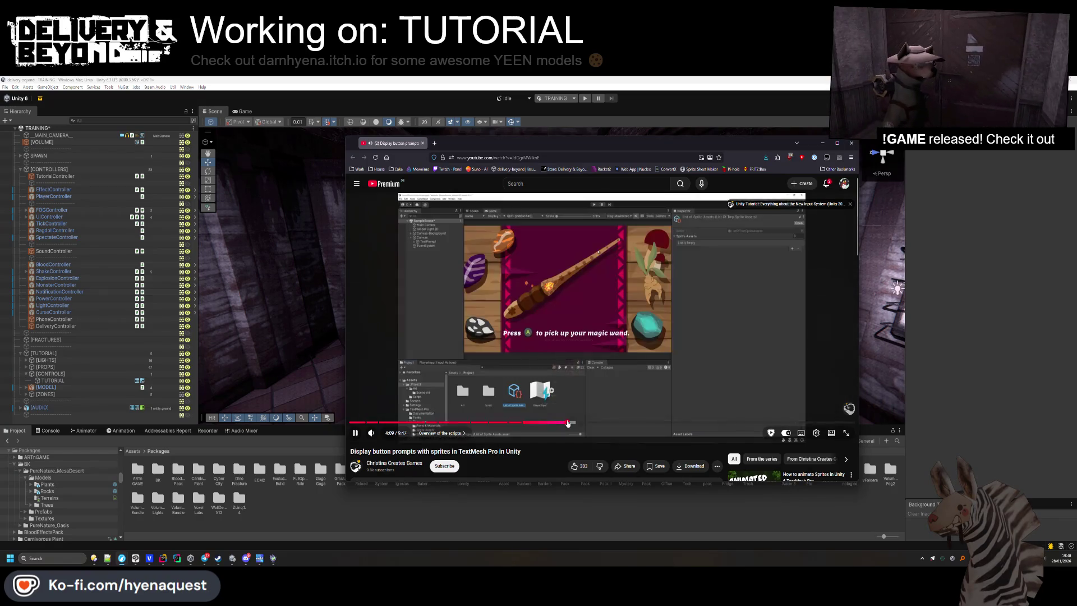
{"action": "left_click", "coordinate": [581, 422]}
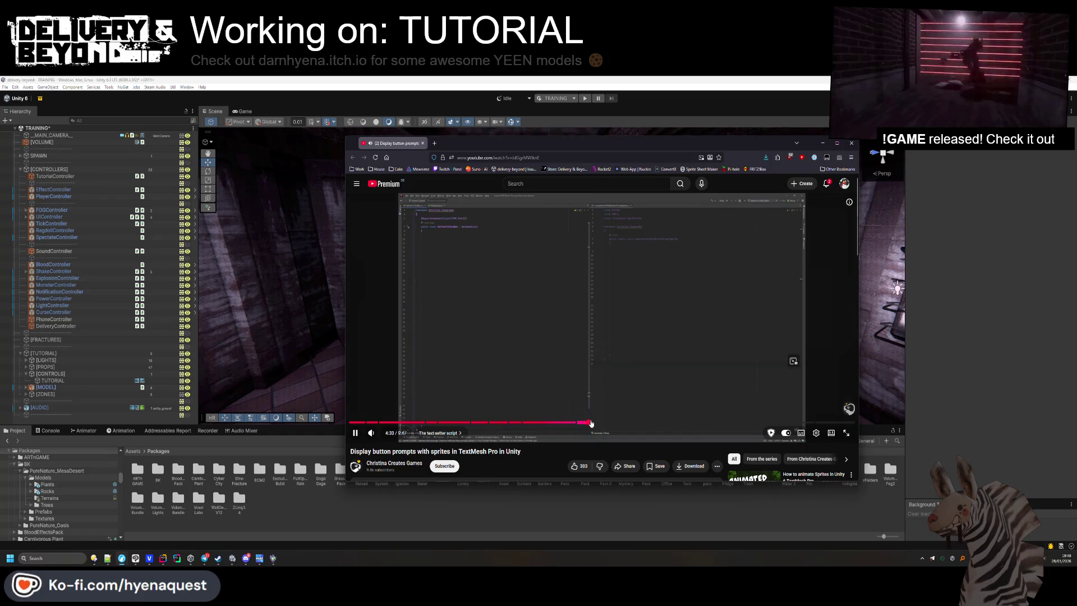
{"action": "left_click", "coordinate": [600, 422]}
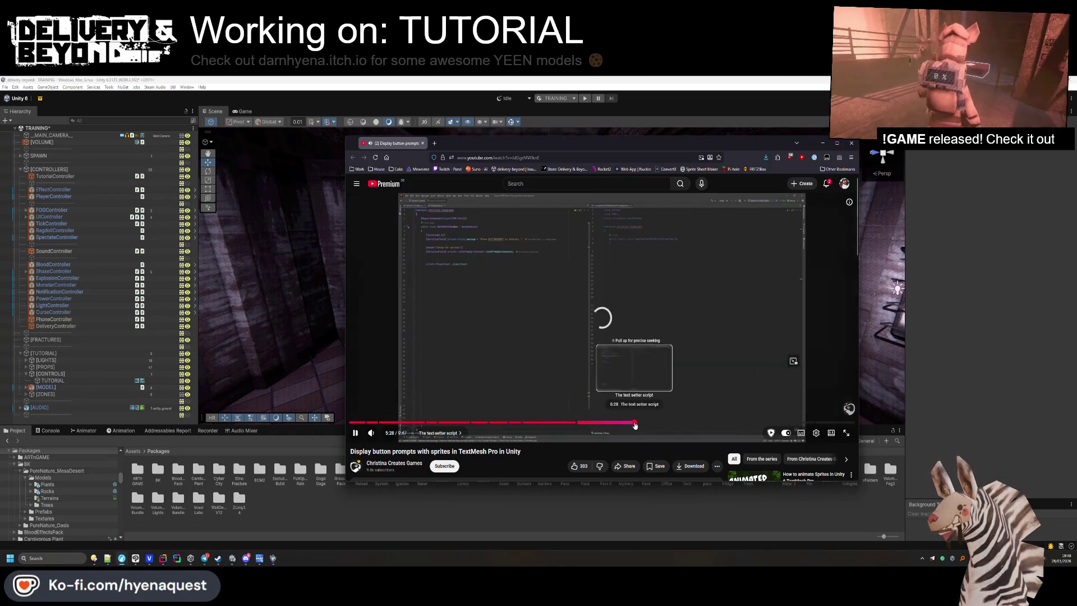
{"action": "left_click", "coordinate": [644, 422]}
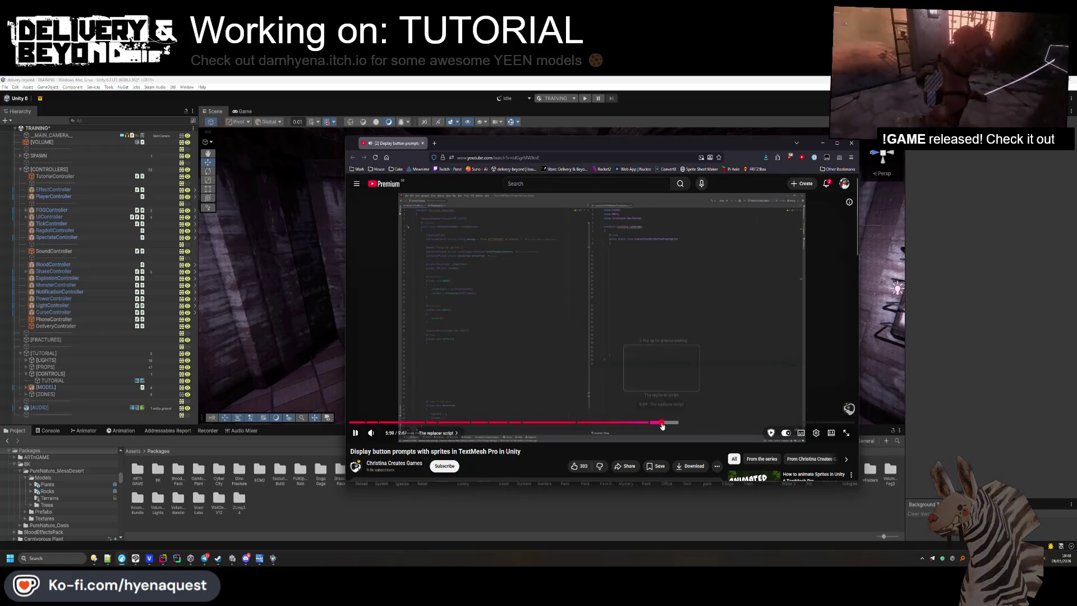
{"action": "left_click", "coordinate": [668, 422]}
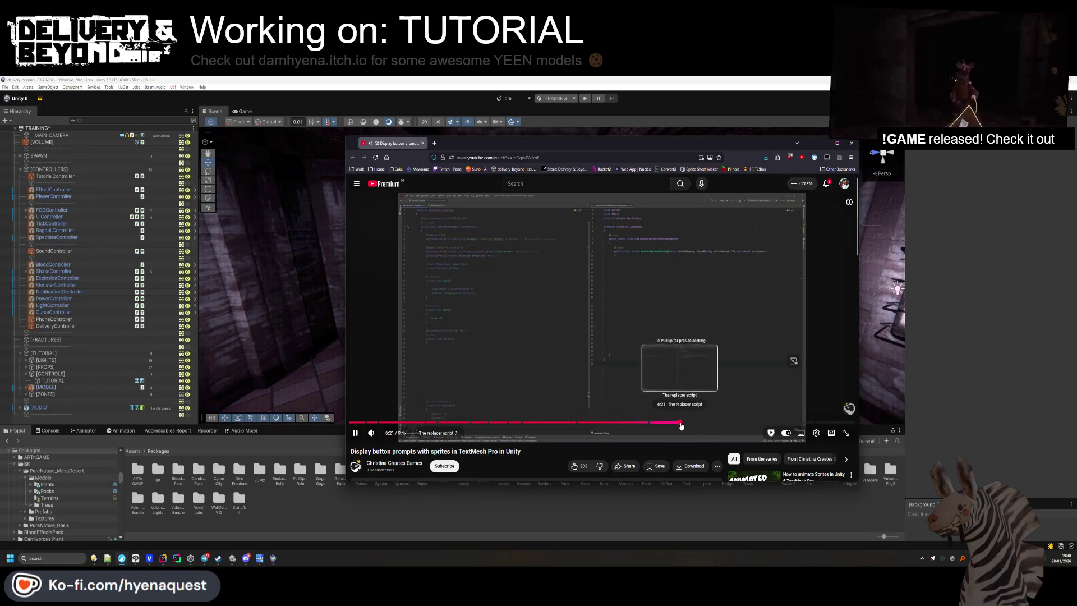
{"action": "left_click", "coordinate": [689, 423]}
{"action": "left_click", "coordinate": [635, 241]}
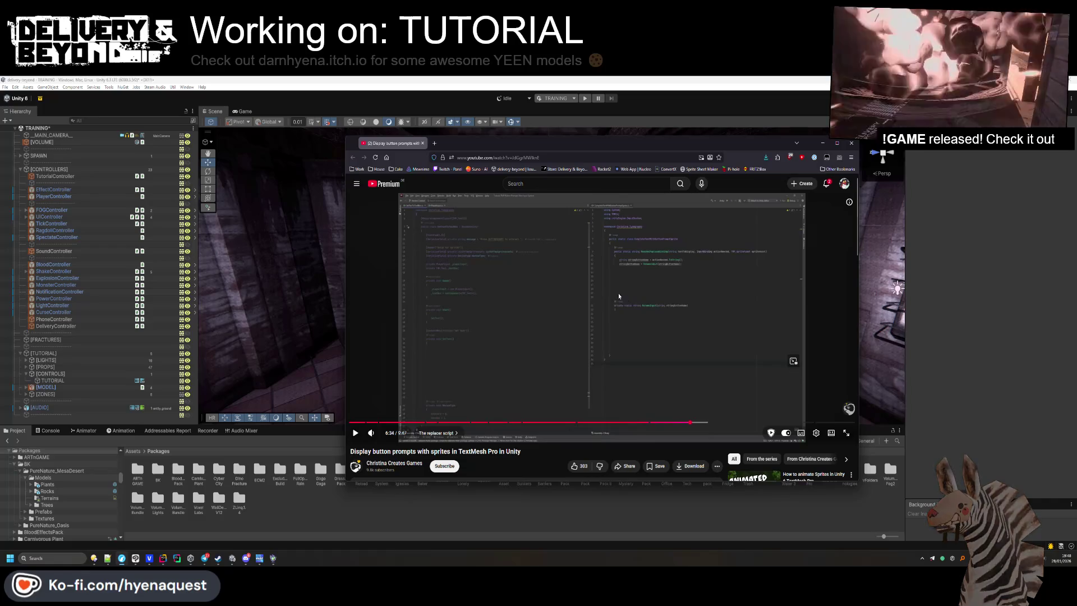
{"action": "left_click", "coordinate": [515, 501]}
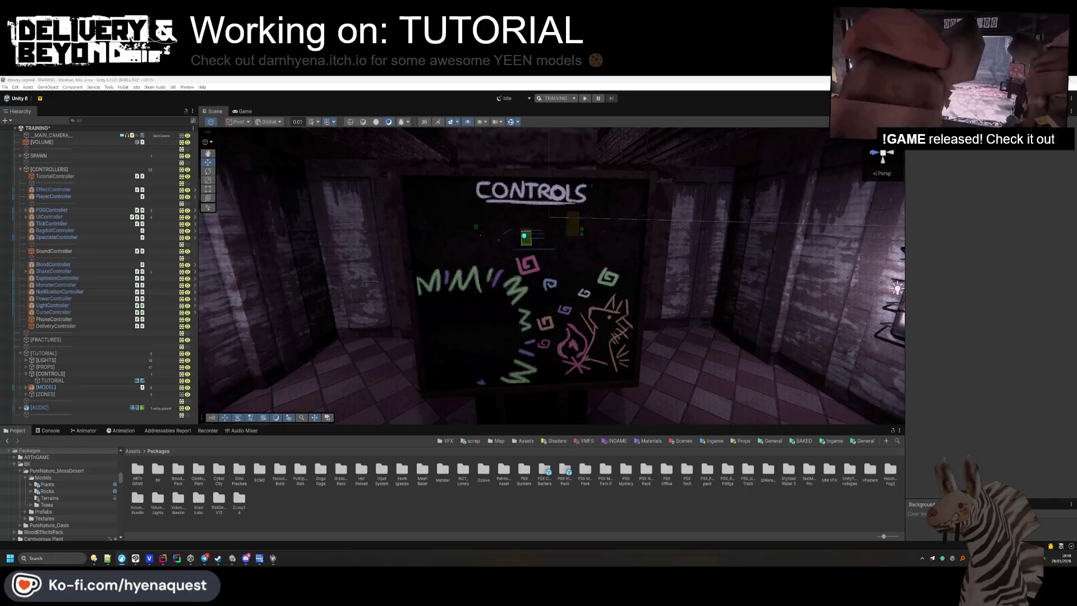
Orbit toward the CONTROLS board, then bring up the Delivery & Beyond SteamDB charts page.
{"action": "mouse_move", "coordinate": [541, 331]}
{"action": "left_mouse_down"}
{"action": "mouse_move", "coordinate": [540, 359]}
{"action": "mouse_move", "coordinate": [522, 314]}
{"action": "left_mouse_up"}
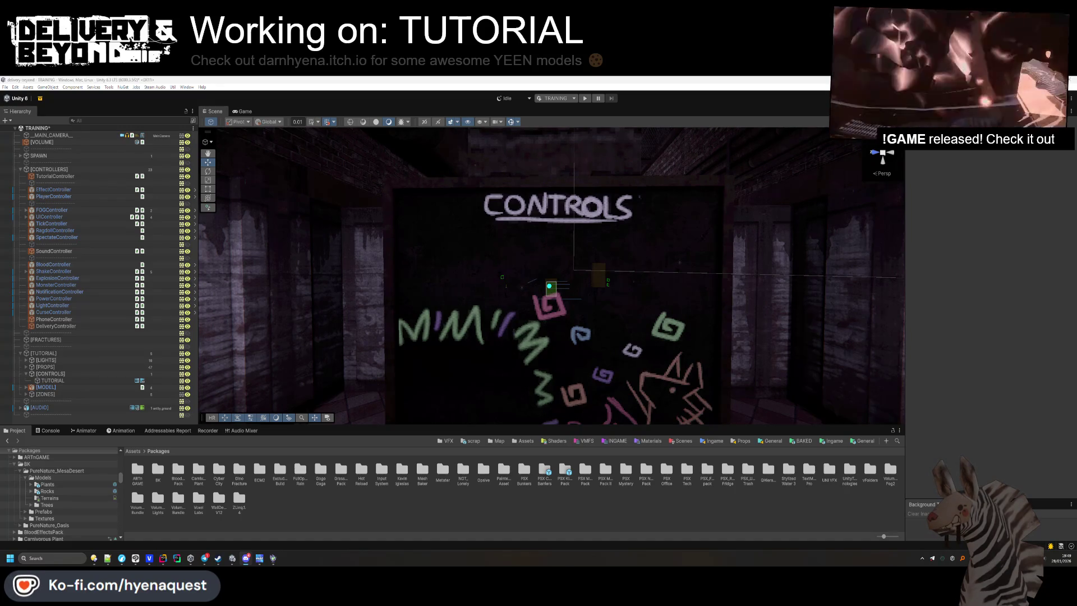
{"action": "mouse_move", "coordinate": [122, 558]}
{"action": "left_click", "coordinate": [144, 531]}
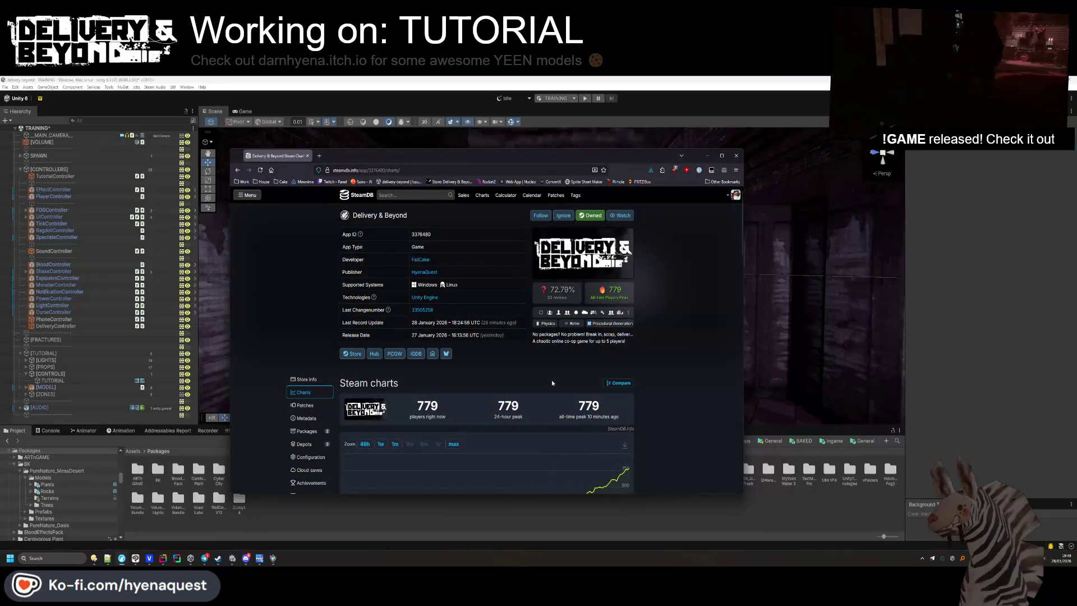
Drag the SteamDB window off the right screen edge to uncover Unity.
{"action": "left_click_drag", "start_coordinate": [561, 154], "coordinate": [1076, 241]}
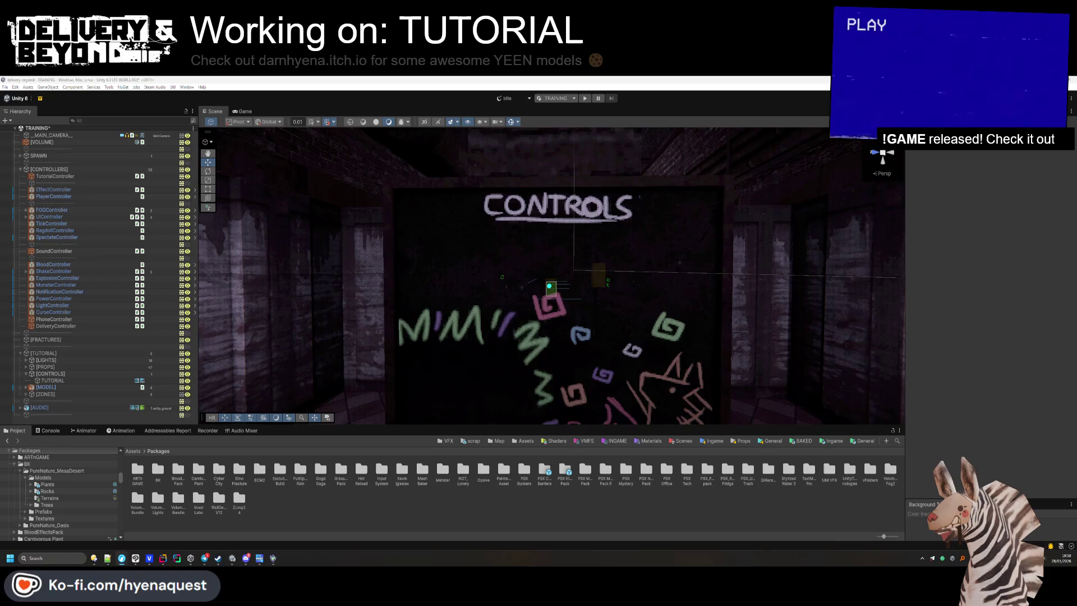
Start a screenshot, then switch to the DeepL translator window.
{"action": "key", "text": "super+shift+s"}
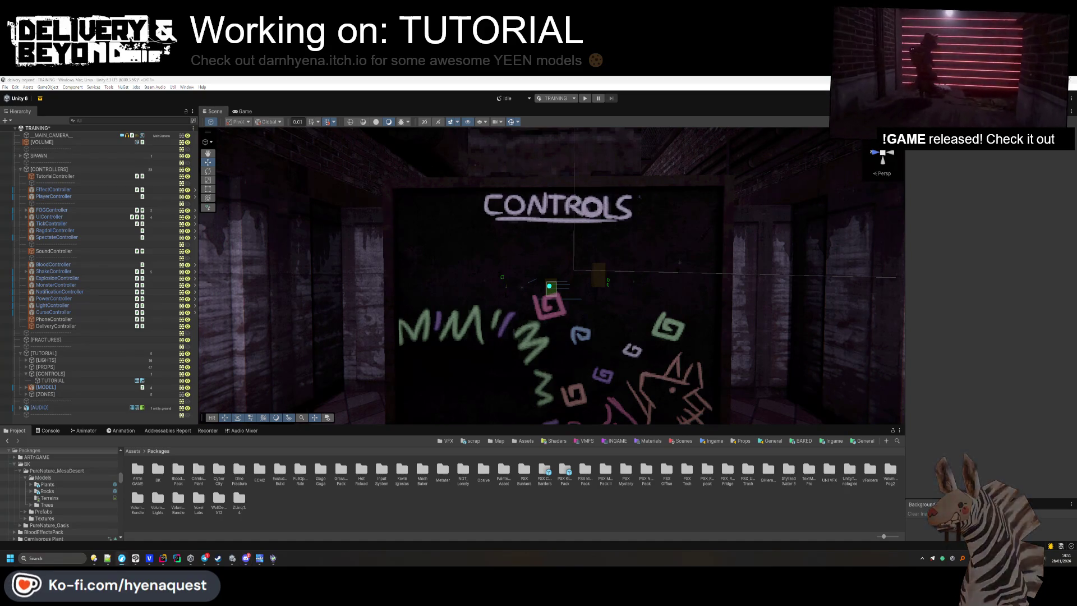
{"action": "key", "text": "alt+Tab"}
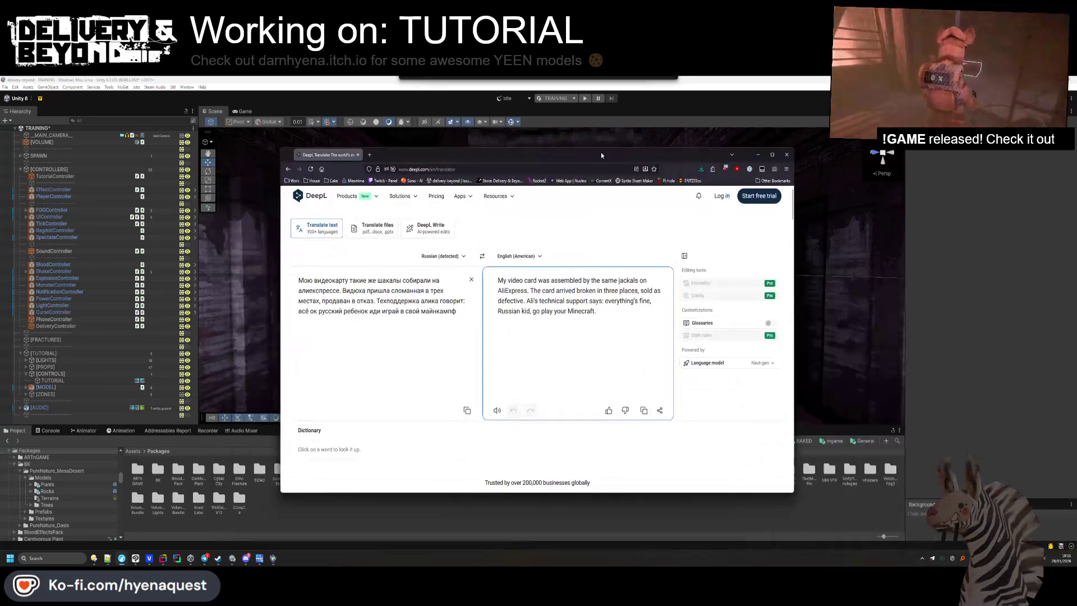
Check DeepL's alternatives and dictionary entry for 'support' and 'Russian' in the translation.
{"action": "left_click", "coordinate": [577, 301]}
{"action": "left_click_drag", "start_coordinate": [602, 300], "coordinate": [508, 280]}
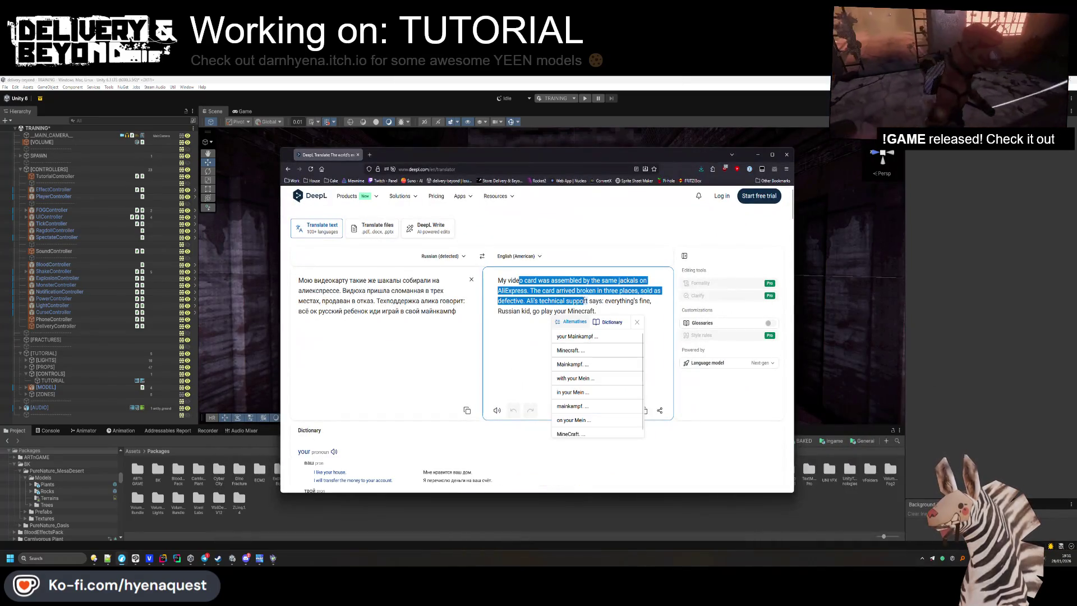
{"action": "left_click", "coordinate": [508, 310]}
{"action": "left_click", "coordinate": [619, 336]}
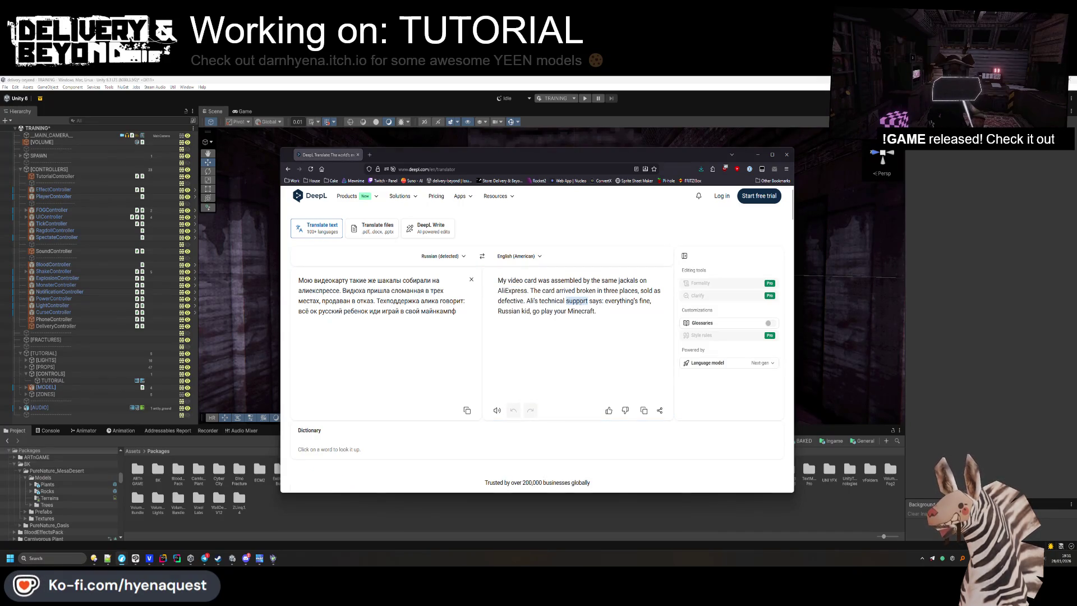
{"action": "left_click_drag", "start_coordinate": [517, 313], "coordinate": [593, 313]}
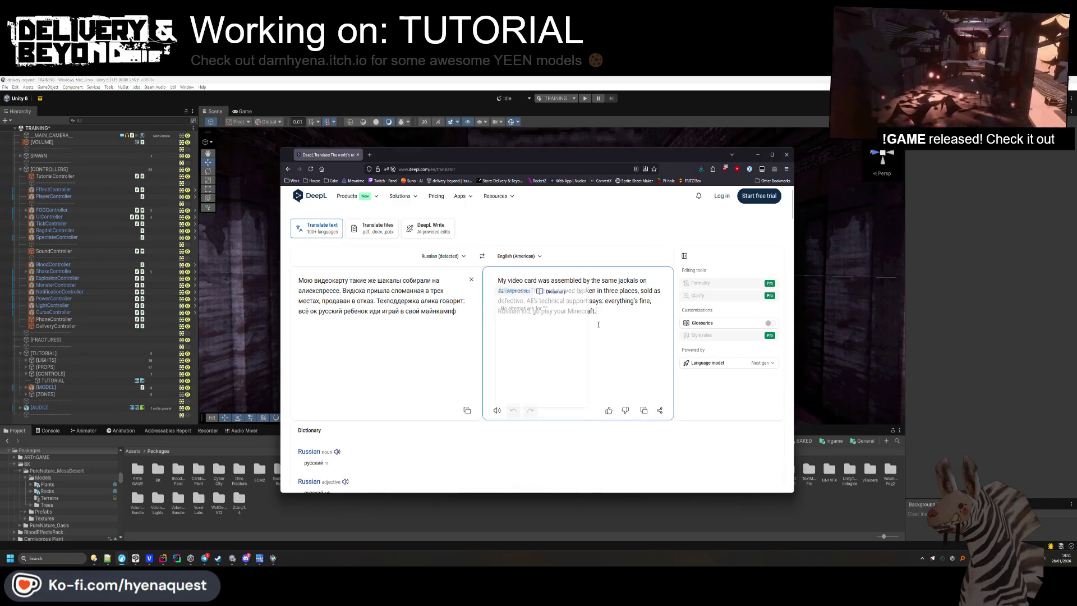
{"action": "left_click", "coordinate": [598, 323]}
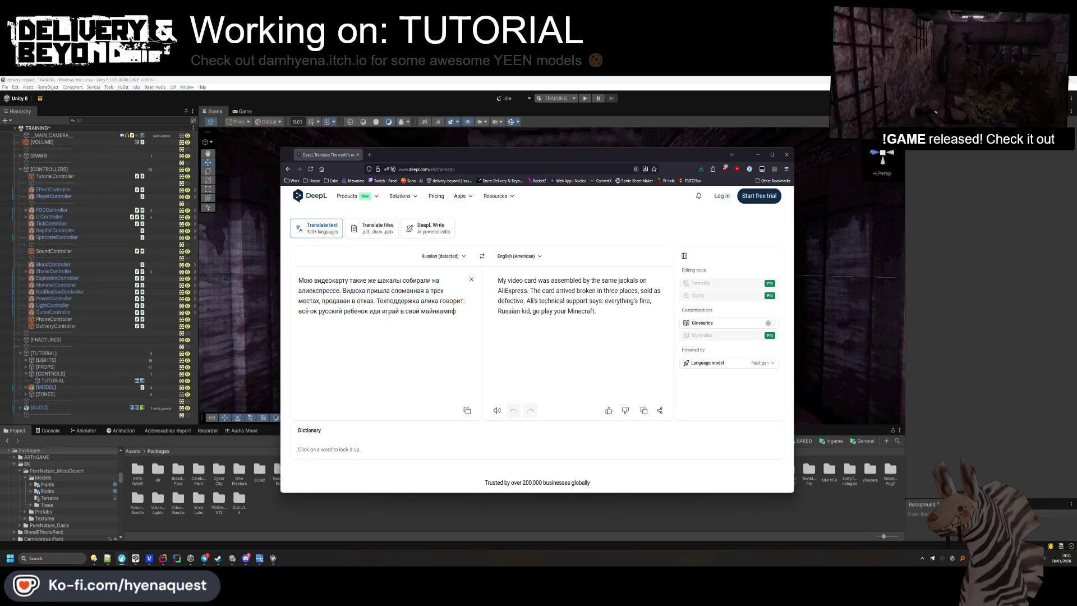
Cancel two screenshot attempts, then go back to Unity and orbit the scene.
{"action": "key", "text": "super+shift+s"}
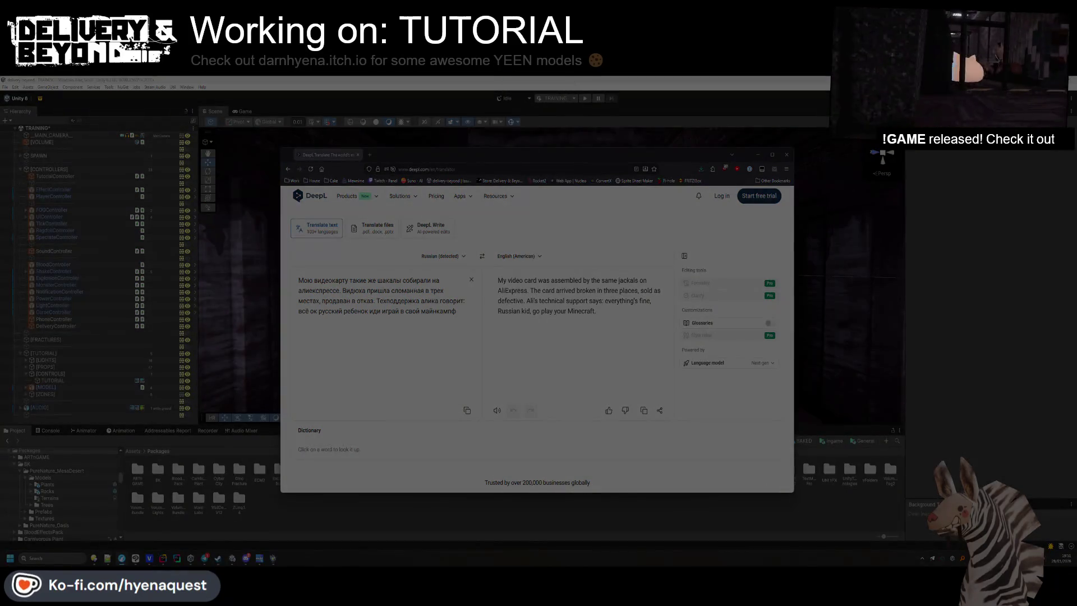
{"action": "key", "text": "Escape"}
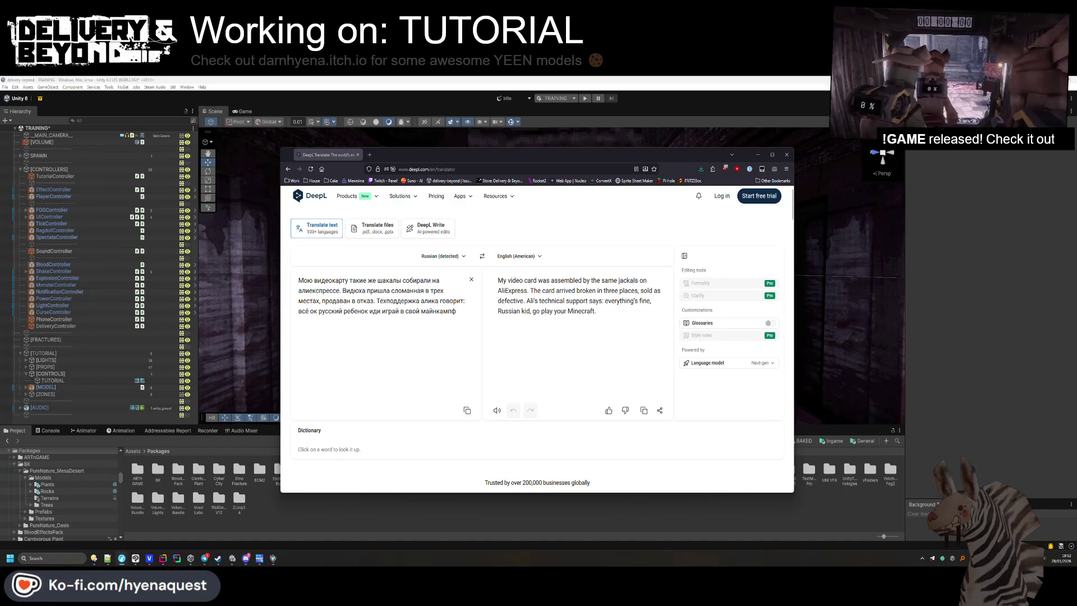
{"action": "key", "text": "super+shift+s"}
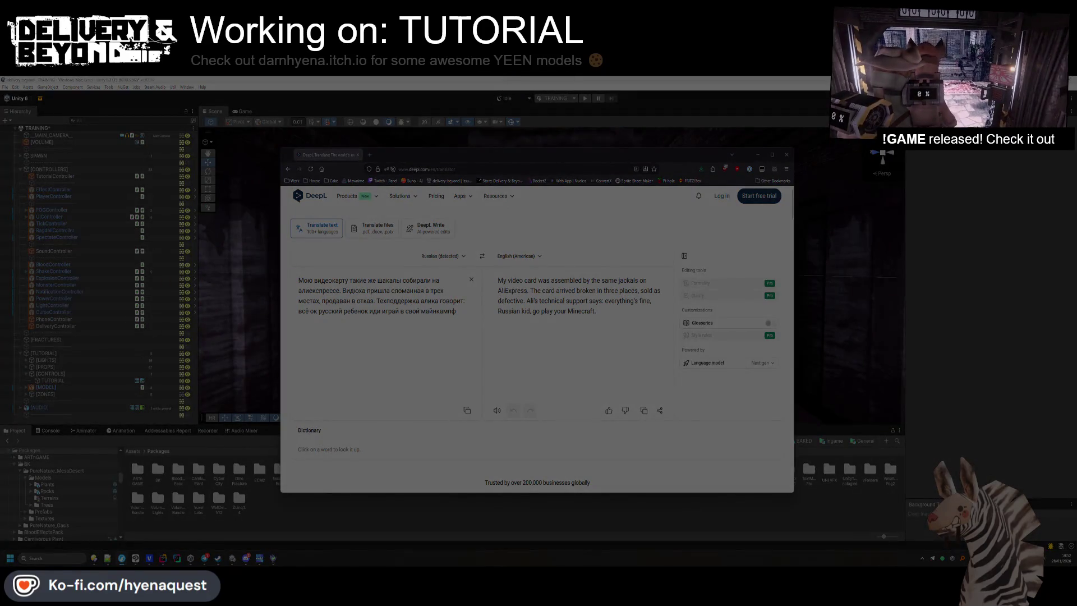
{"action": "key", "text": "Escape"}
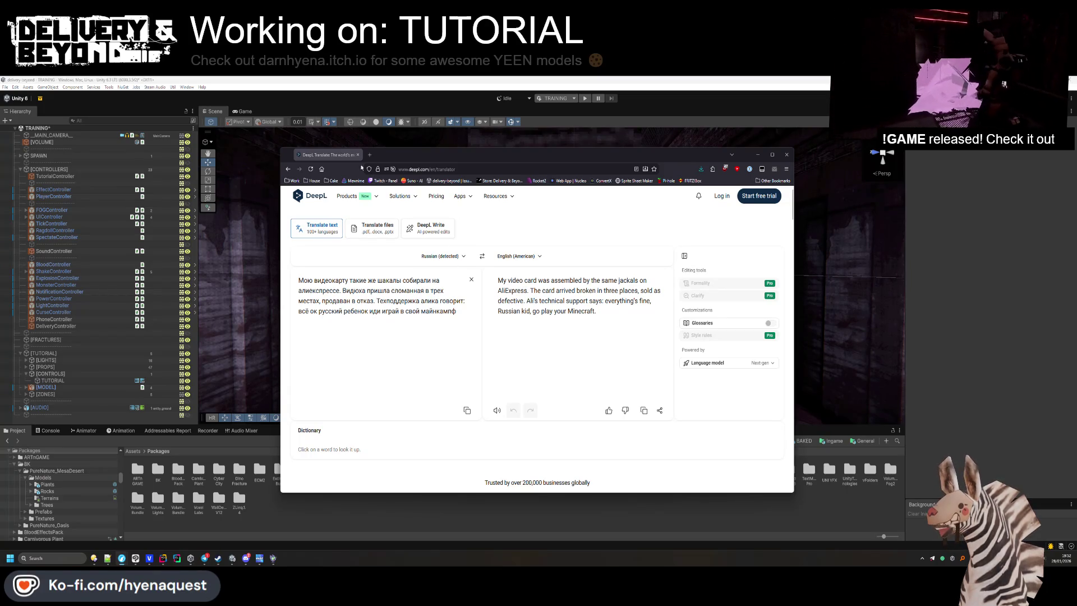
{"action": "key", "text": "alt+Tab"}
{"action": "left_click_drag", "start_coordinate": [594, 263], "coordinate": [597, 327]}
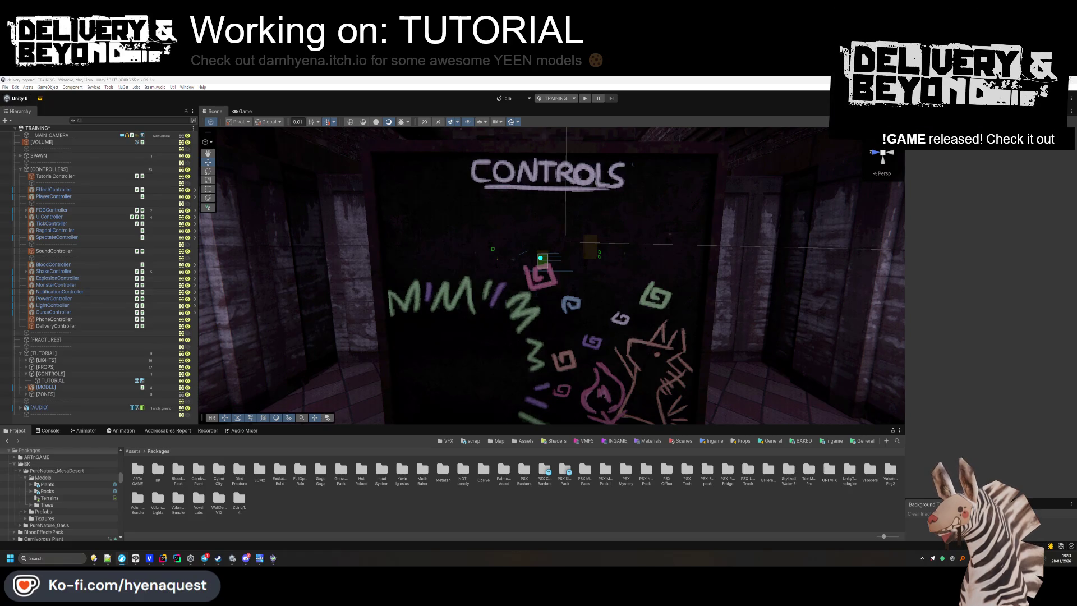
{"action": "left_click_drag", "start_coordinate": [729, 348], "coordinate": [691, 331]}
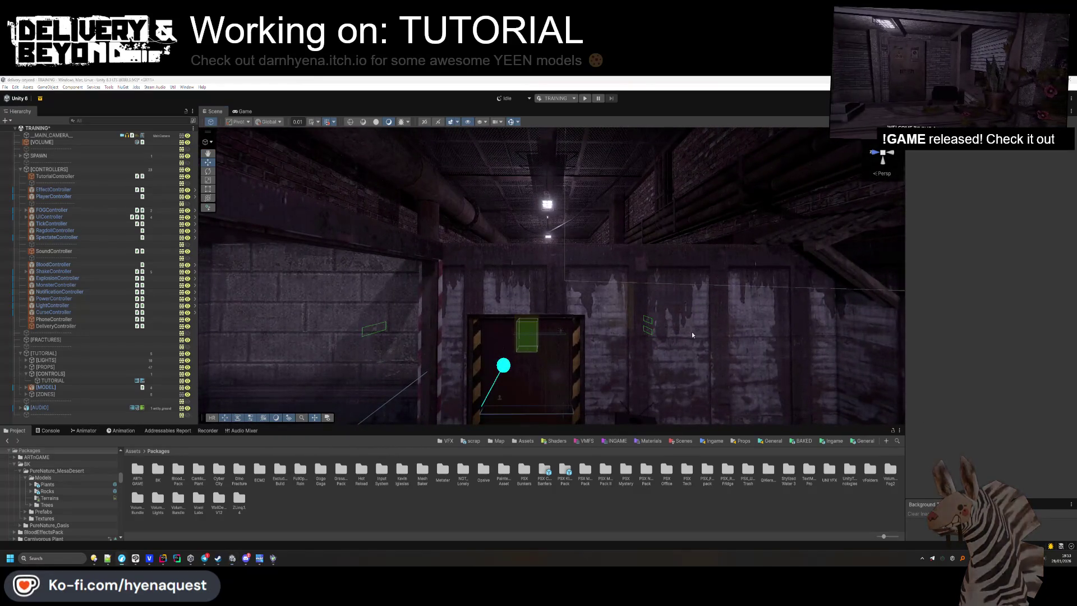
{"action": "key", "text": "alt+Tab"}
{"action": "key", "text": "Escape"}
{"action": "left_click_drag", "start_coordinate": [650, 351], "coordinate": [651, 361]}
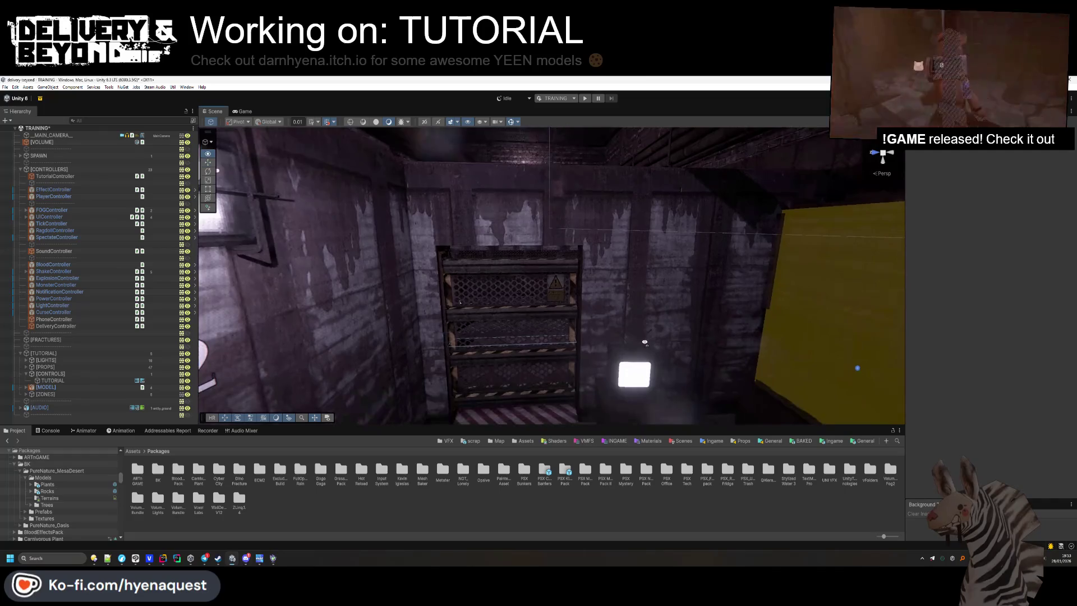
{"action": "scroll", "coordinate": [639, 335], "scroll_direction": "down", "scroll_amount": 5}
{"action": "mouse_move", "coordinate": [639, 334]}
{"action": "left_mouse_down"}
{"action": "mouse_move", "coordinate": [409, 365]}
{"action": "mouse_move", "coordinate": [617, 337]}
{"action": "mouse_move", "coordinate": [605, 353]}
{"action": "left_mouse_up"}
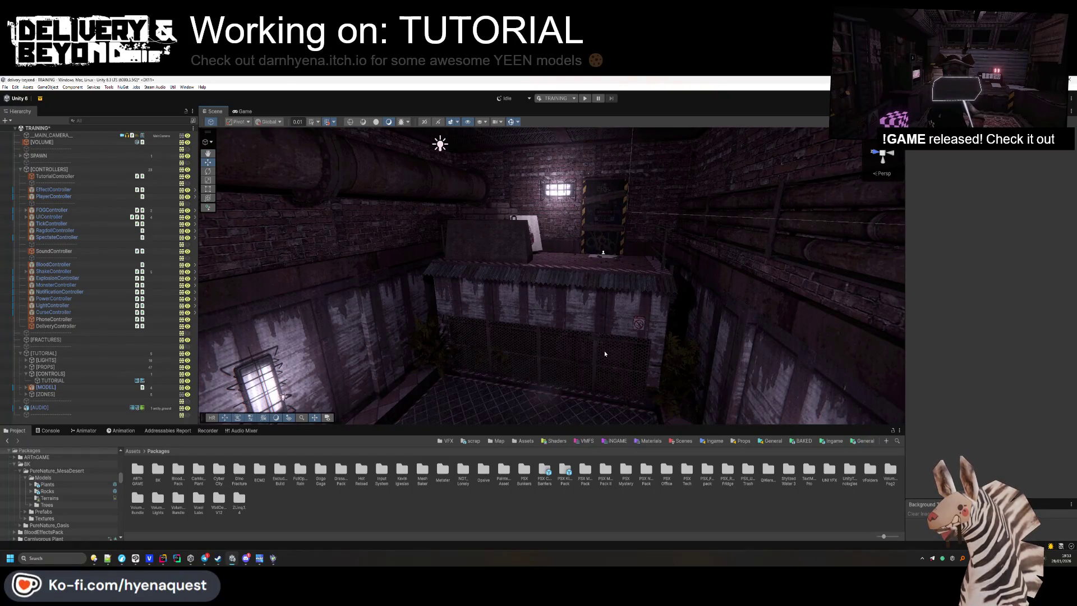
{"action": "mouse_move", "coordinate": [605, 351]}
{"action": "left_mouse_down"}
{"action": "mouse_move", "coordinate": [592, 319]}
{"action": "mouse_move", "coordinate": [278, 281]}
{"action": "mouse_move", "coordinate": [356, 312]}
{"action": "mouse_move", "coordinate": [610, 304]}
{"action": "mouse_move", "coordinate": [569, 428]}
{"action": "mouse_move", "coordinate": [483, 303]}
{"action": "left_mouse_up"}
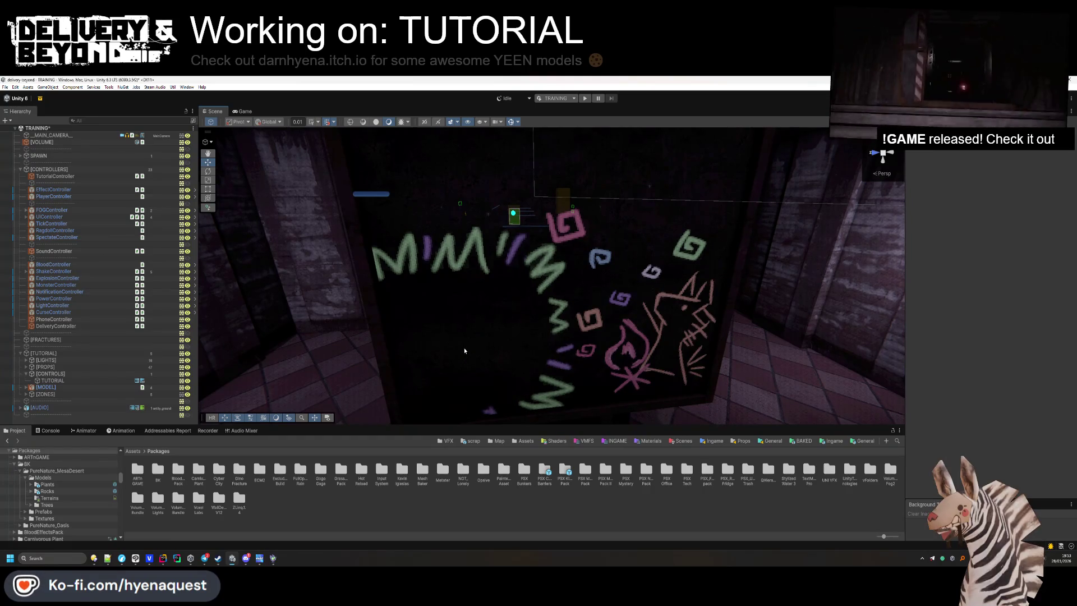
{"action": "scroll", "coordinate": [437, 318], "scroll_direction": "down", "scroll_amount": 5}
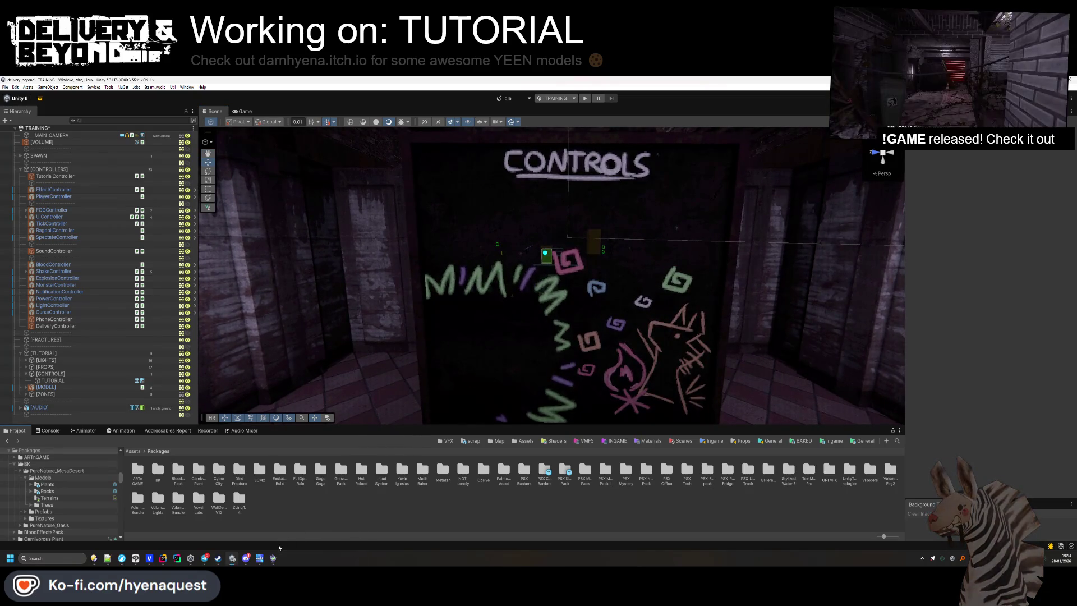
{"action": "mouse_move", "coordinate": [164, 564]}
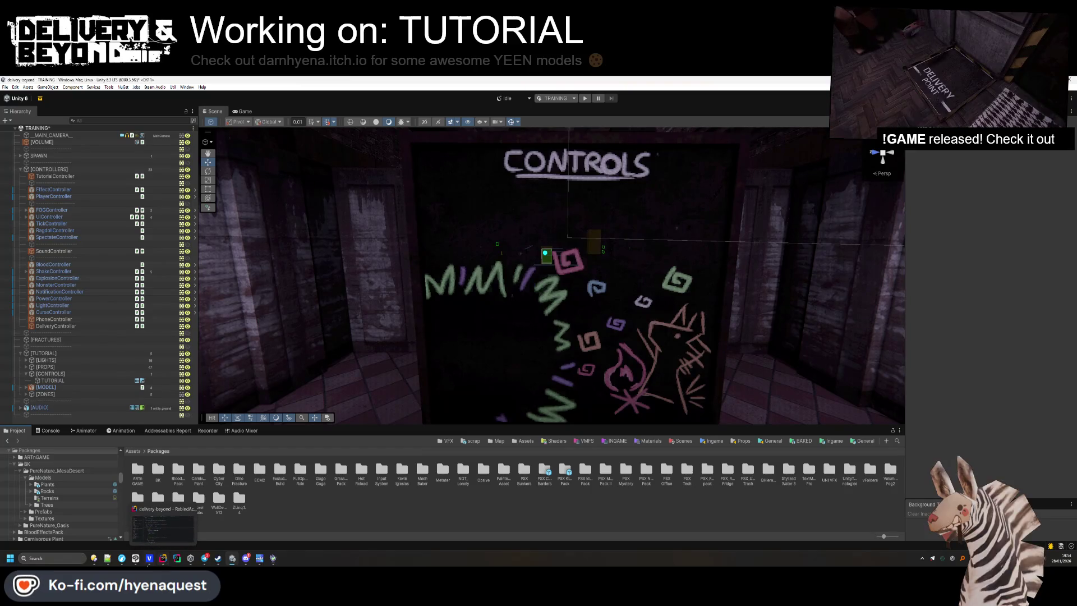
{"action": "left_click", "coordinate": [136, 558]}
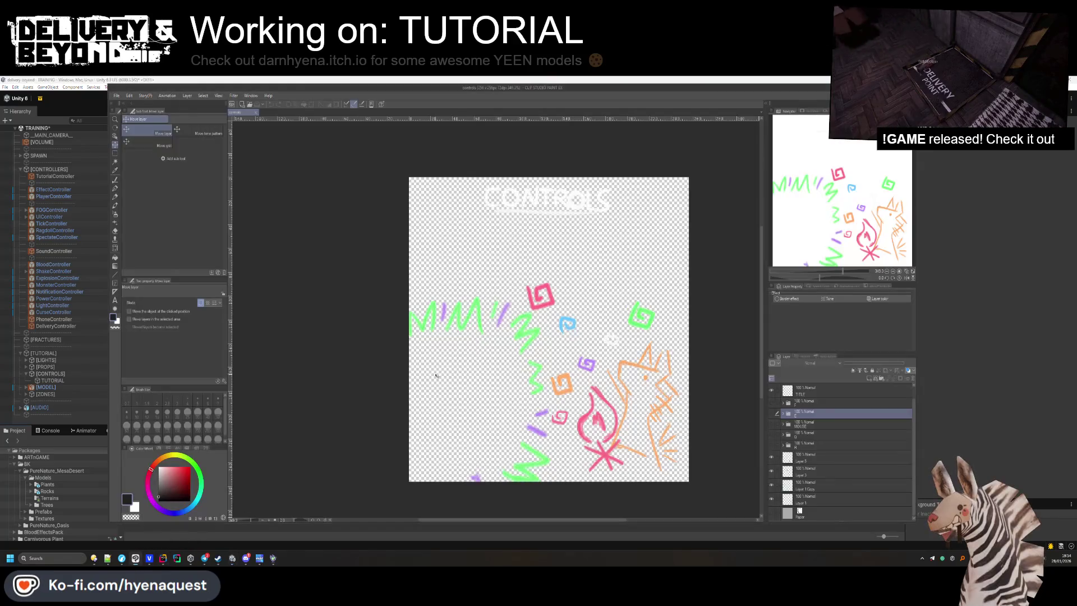
Turn on the F, E, MOUSE, Q and R prompt layers.
{"action": "left_click", "coordinate": [772, 403]}
{"action": "left_click", "coordinate": [772, 413]}
{"action": "left_click", "coordinate": [772, 424]}
{"action": "left_click", "coordinate": [772, 445]}
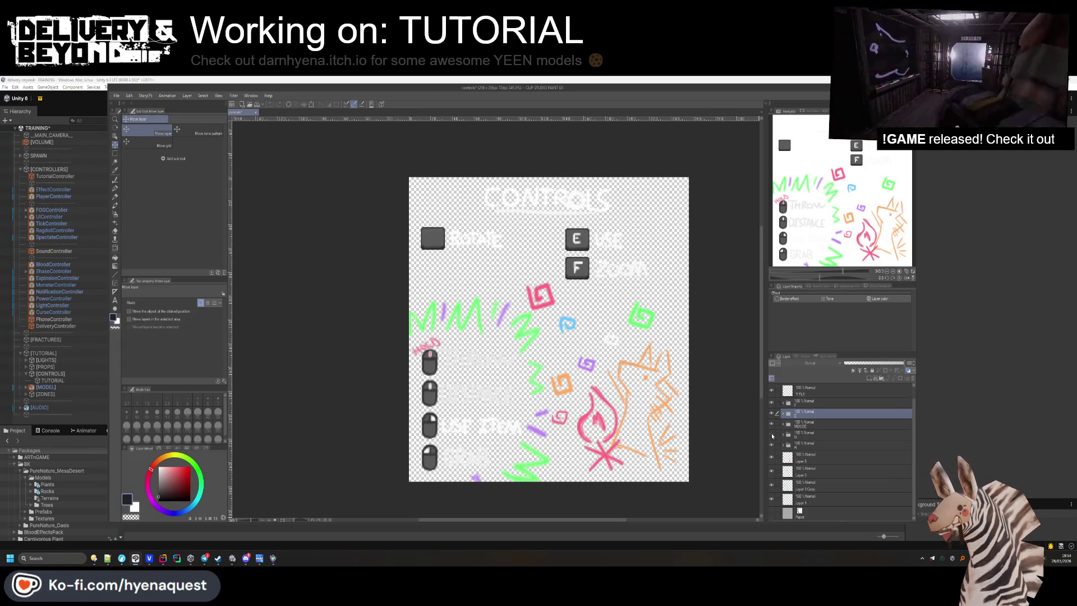
{"action": "left_click", "coordinate": [772, 435]}
Select the R layer folder and start a single-layer PNG export with an emptied file name.
{"action": "left_click", "coordinate": [783, 424]}
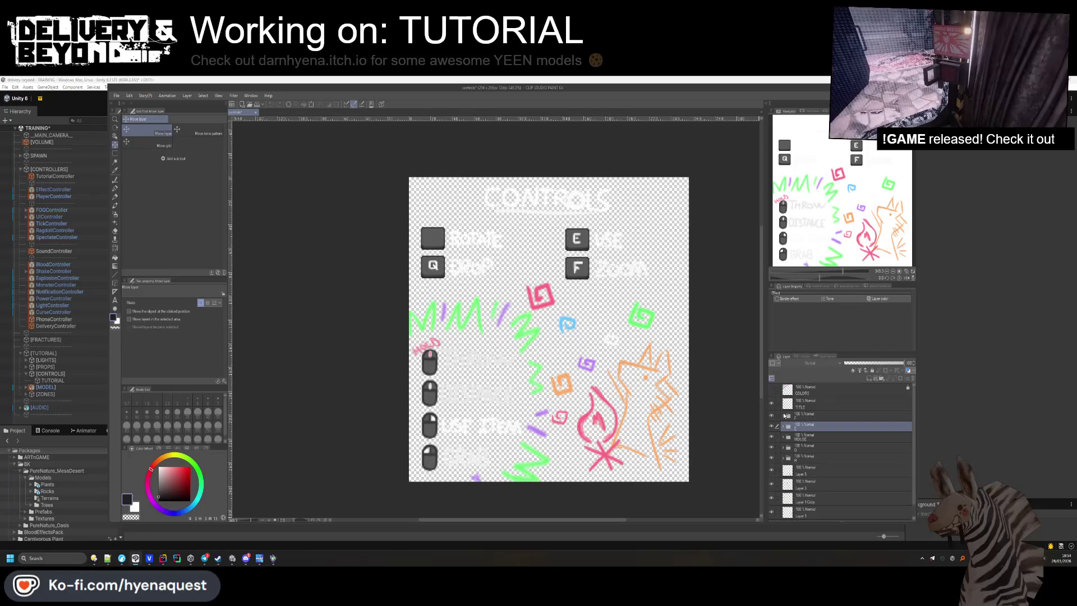
{"action": "left_click", "coordinate": [783, 425]}
{"action": "left_click", "coordinate": [783, 446]}
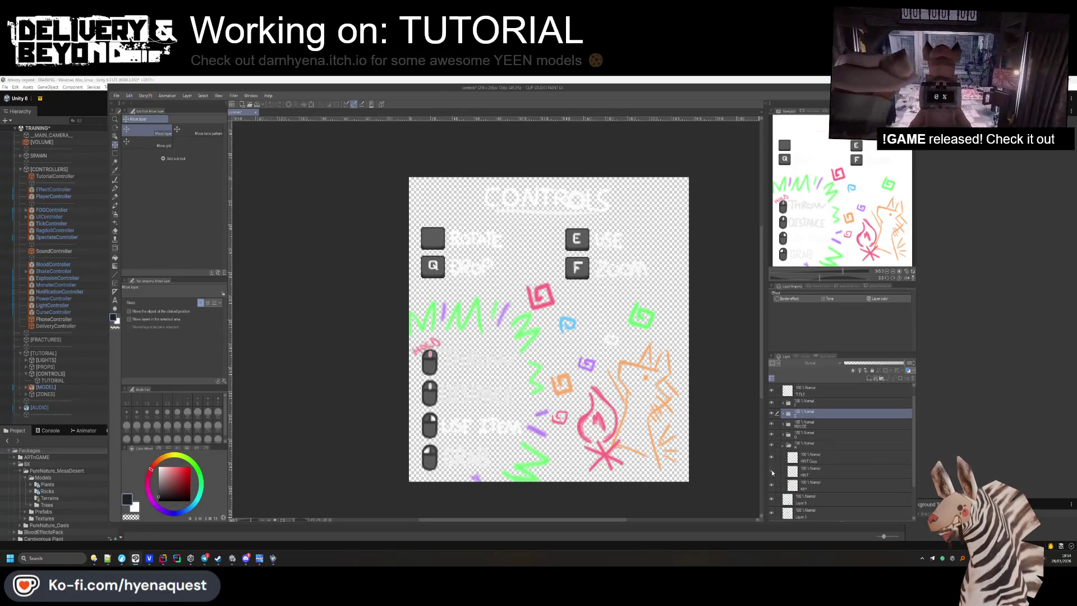
{"action": "left_click", "coordinate": [783, 444]}
{"action": "left_click", "coordinate": [116, 95]}
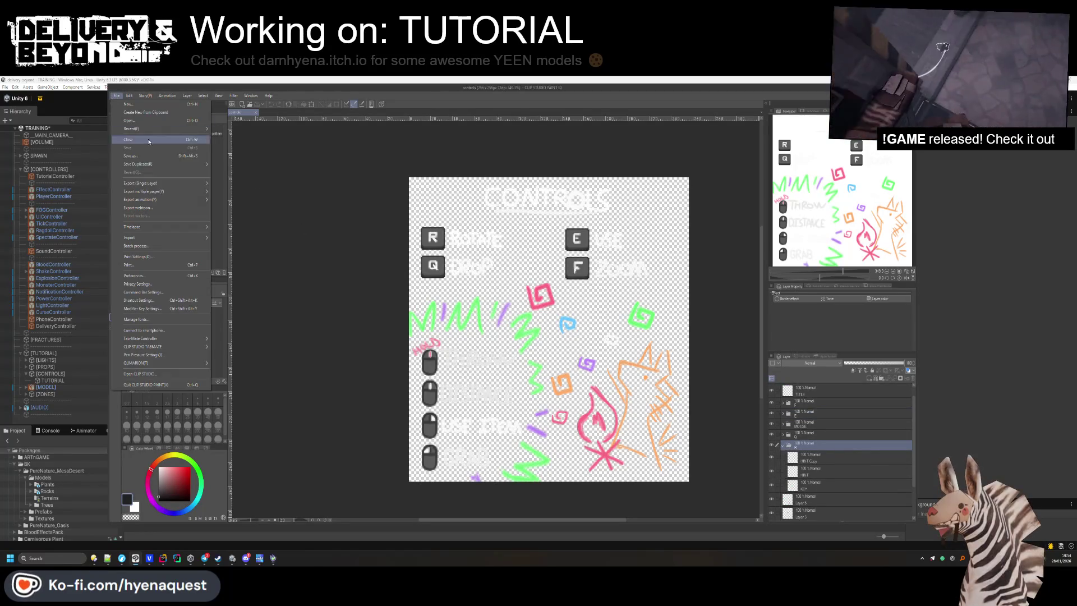
{"action": "left_click", "coordinate": [256, 200]}
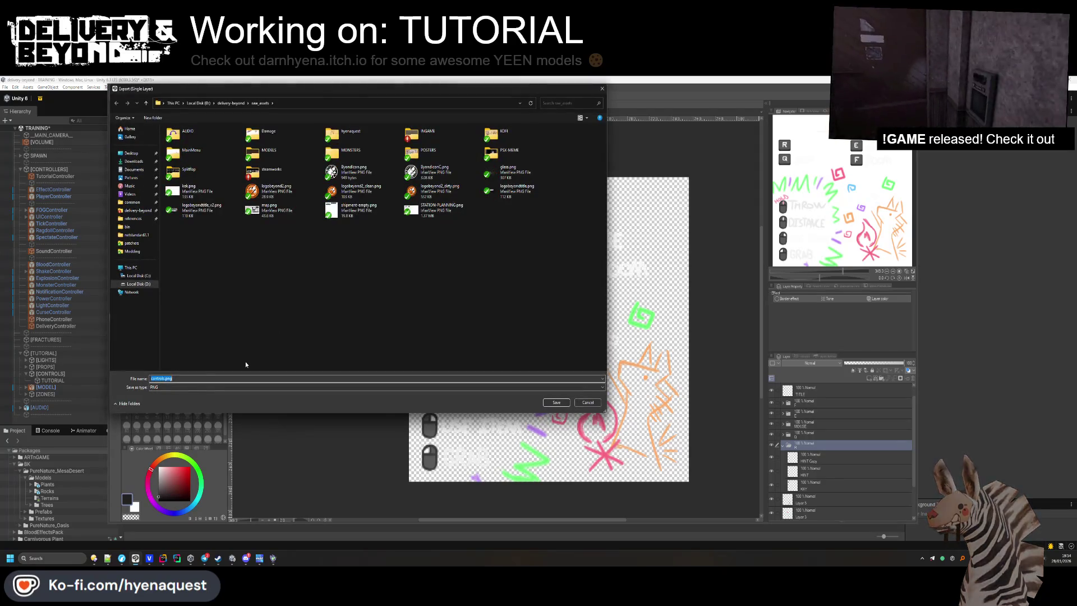
{"action": "key", "text": "ctrl+a"}
{"action": "key", "text": "BackSpace"}
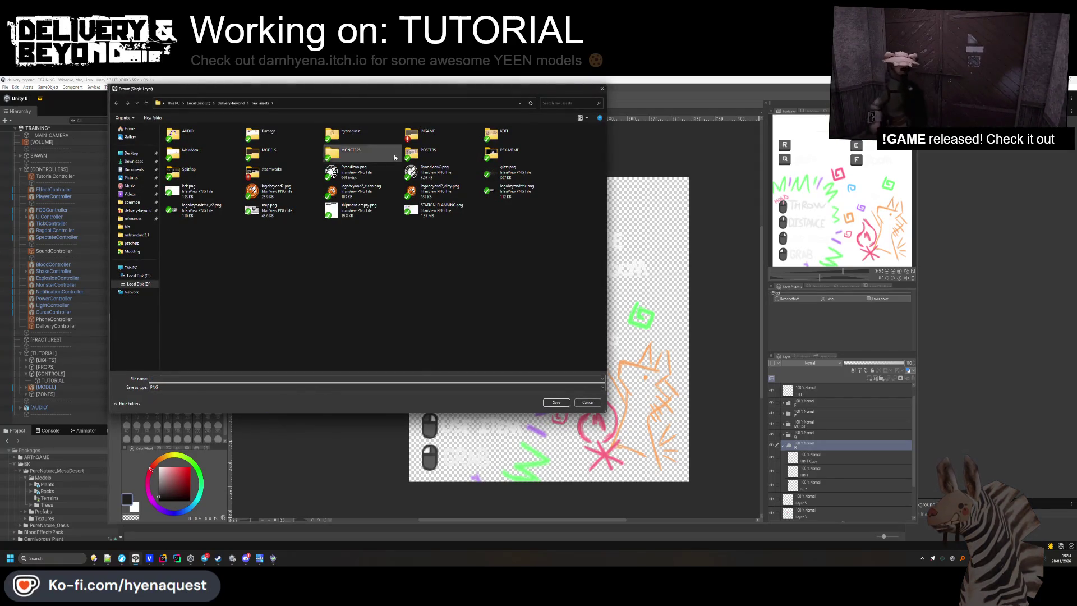
{"action": "left_click", "coordinate": [212, 533]}
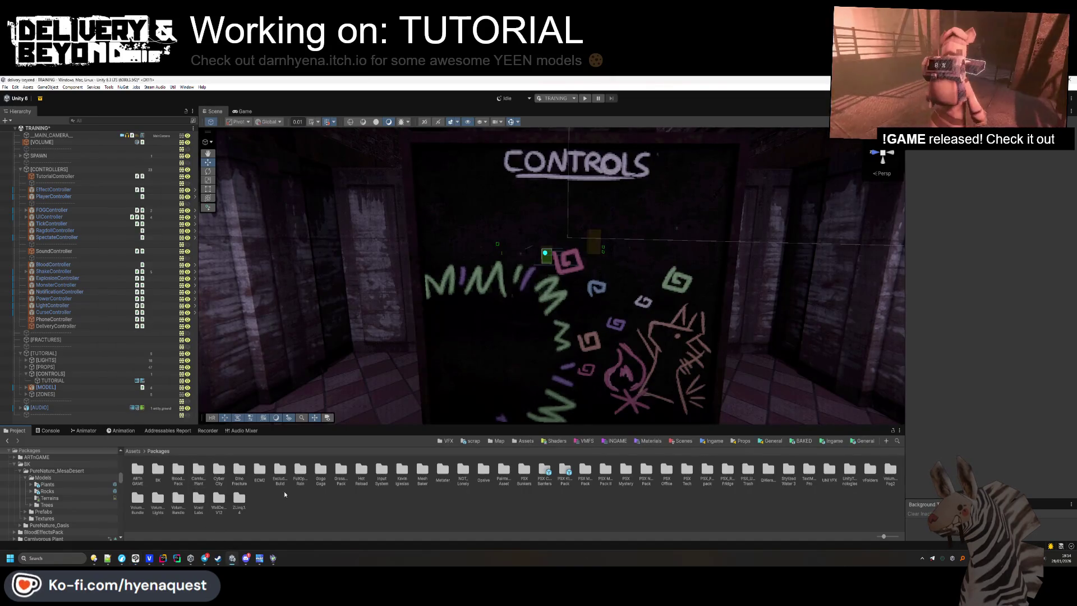
Show the controls texture from Materials > Tutorial in Explorer to get its folder path.
{"action": "scroll", "coordinate": [56, 493], "scroll_direction": "down", "scroll_amount": 10}
{"action": "left_click", "coordinate": [32, 521]}
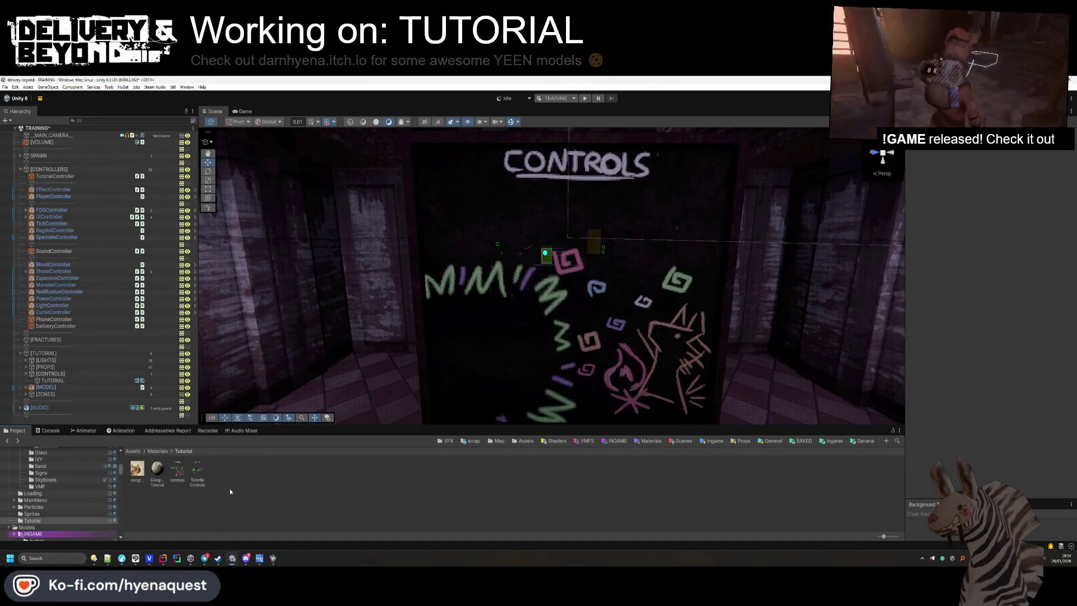
{"action": "right_click", "coordinate": [174, 477]}
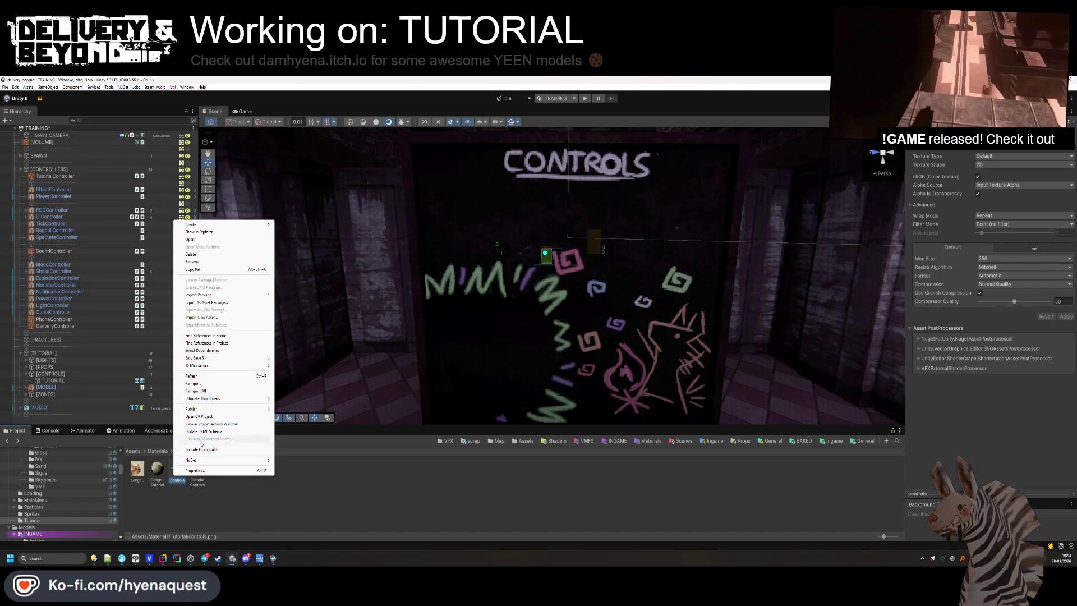
{"action": "left_click", "coordinate": [200, 231]}
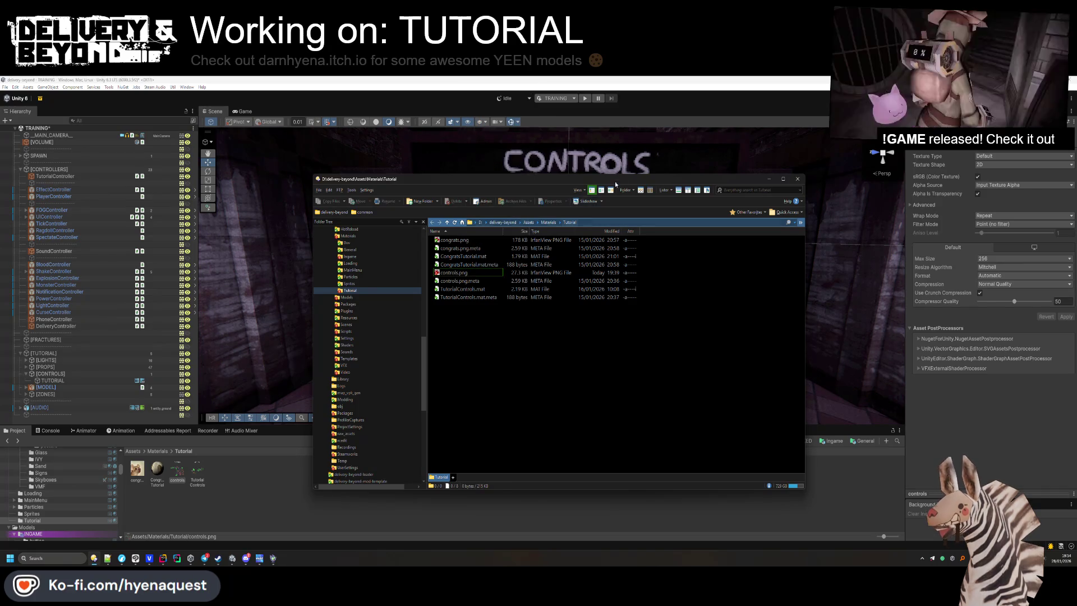
{"action": "key", "text": "alt+F4"}
Paste the D:\delivery-beyond\Assets\Materials\Tutorial path into Clip Studio's export file name.
{"action": "key", "text": "alt+Tab"}
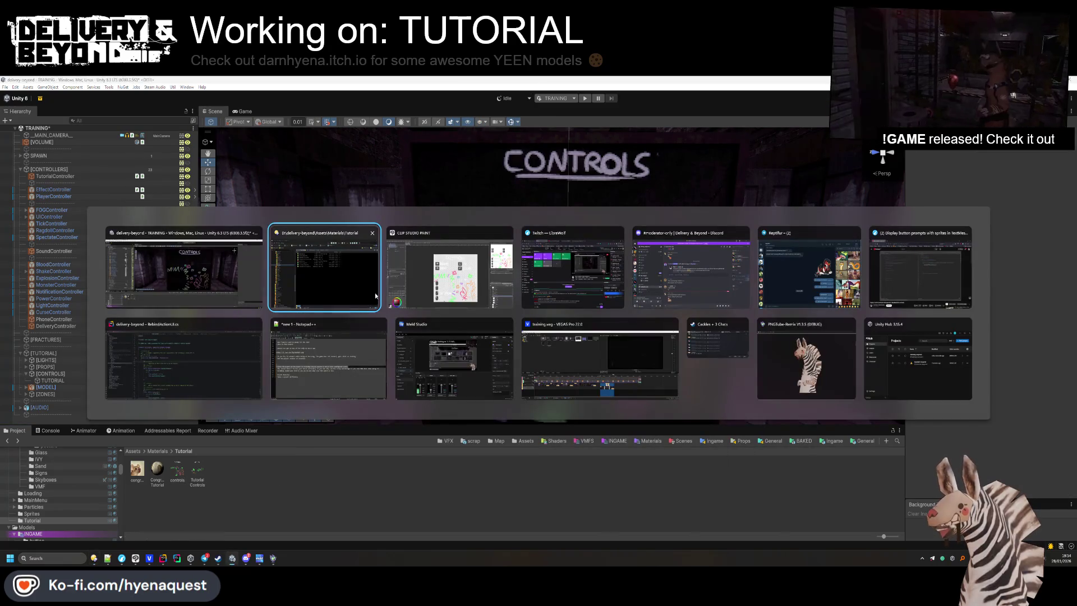
{"action": "left_click", "coordinate": [438, 311]}
{"action": "left_click", "coordinate": [312, 378]}
{"action": "key", "text": "ctrl+v"}
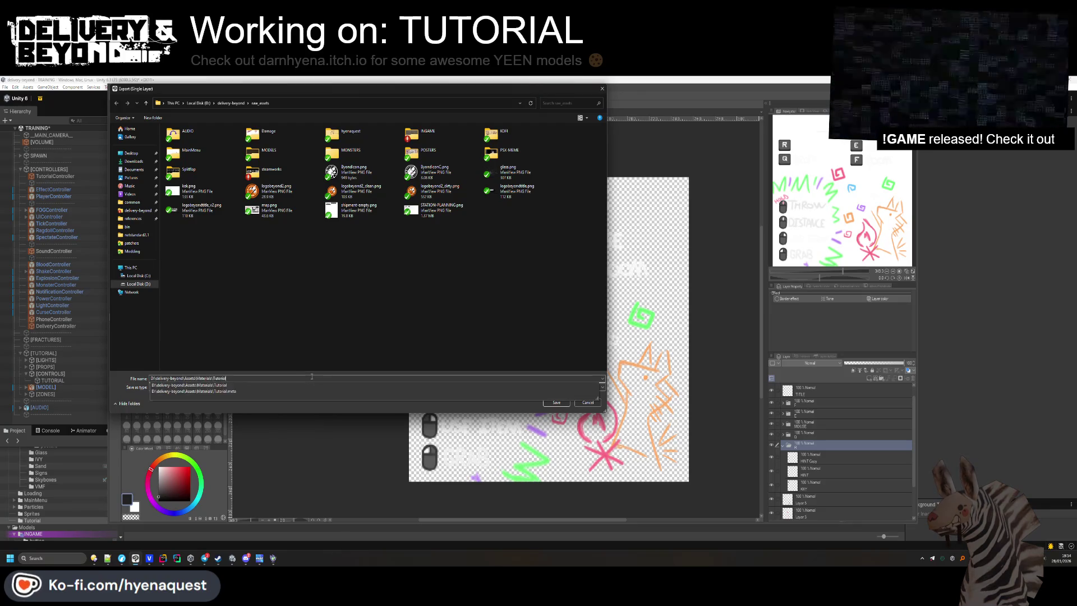
Export controls.png into the Tutorial folder, replacing the existing file and accepting the settings.
{"action": "key", "text": "Return"}
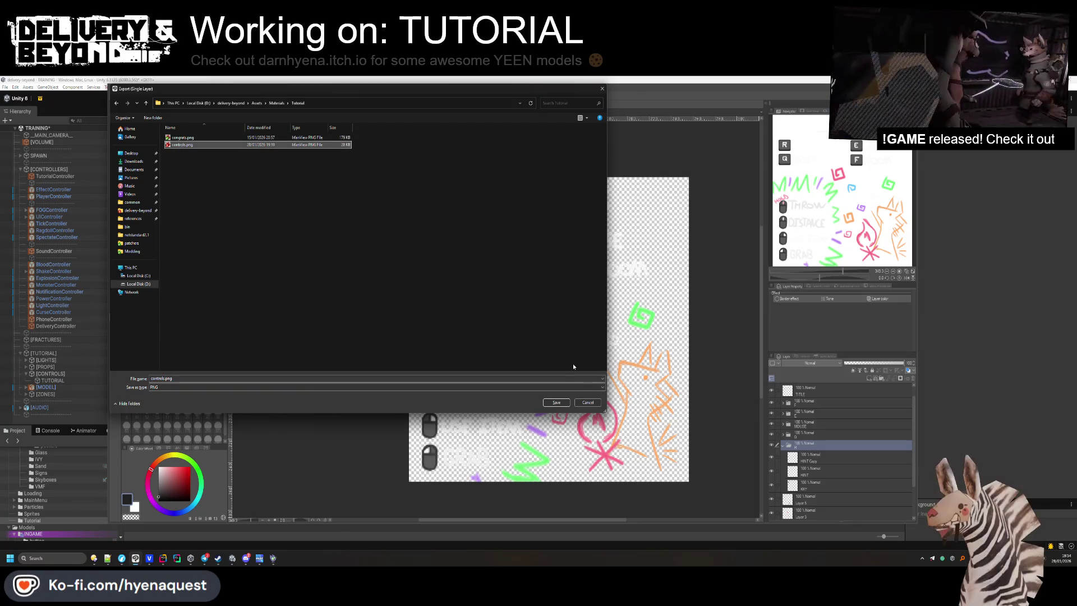
{"action": "left_click", "coordinate": [555, 403]}
{"action": "left_click", "coordinate": [554, 317]}
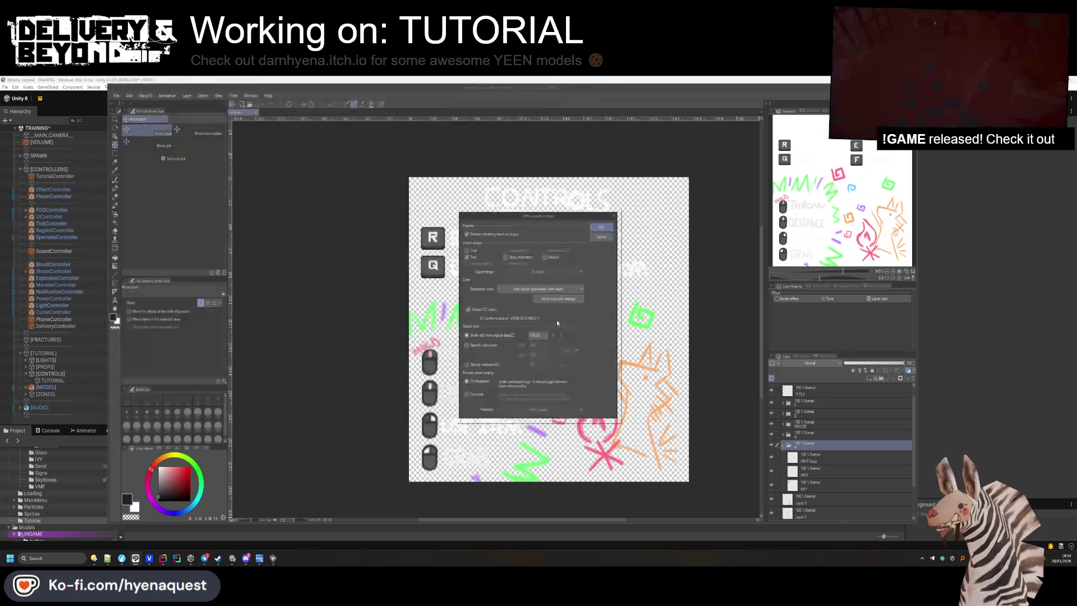
{"action": "left_click", "coordinate": [604, 228]}
{"action": "key", "text": "Return"}
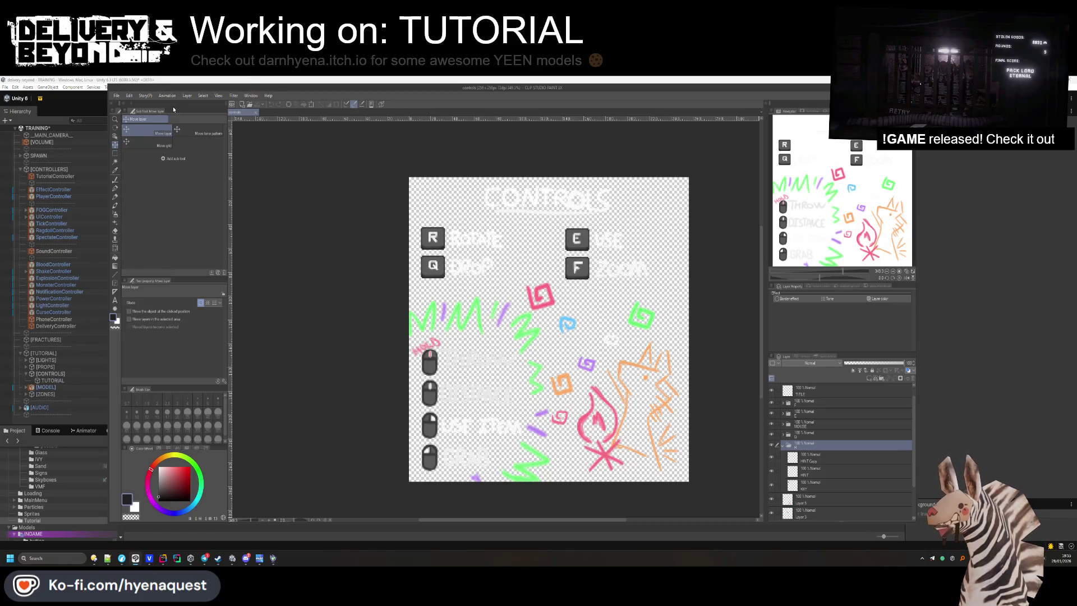
Hide the R, Q and mouse layers and export a second PNG into the Tutorial folder.
{"action": "left_click", "coordinate": [783, 444]}
{"action": "left_click_drag", "start_coordinate": [771, 444], "coordinate": [772, 406]}
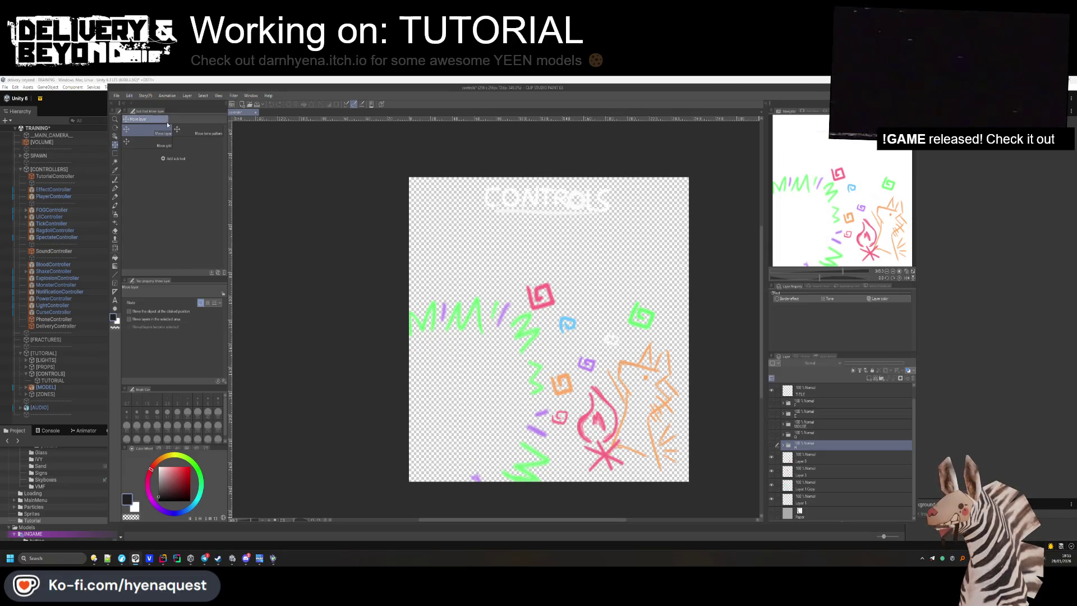
{"action": "left_click", "coordinate": [116, 95]}
{"action": "mouse_move", "coordinate": [138, 182]}
{"action": "left_click", "coordinate": [235, 202]}
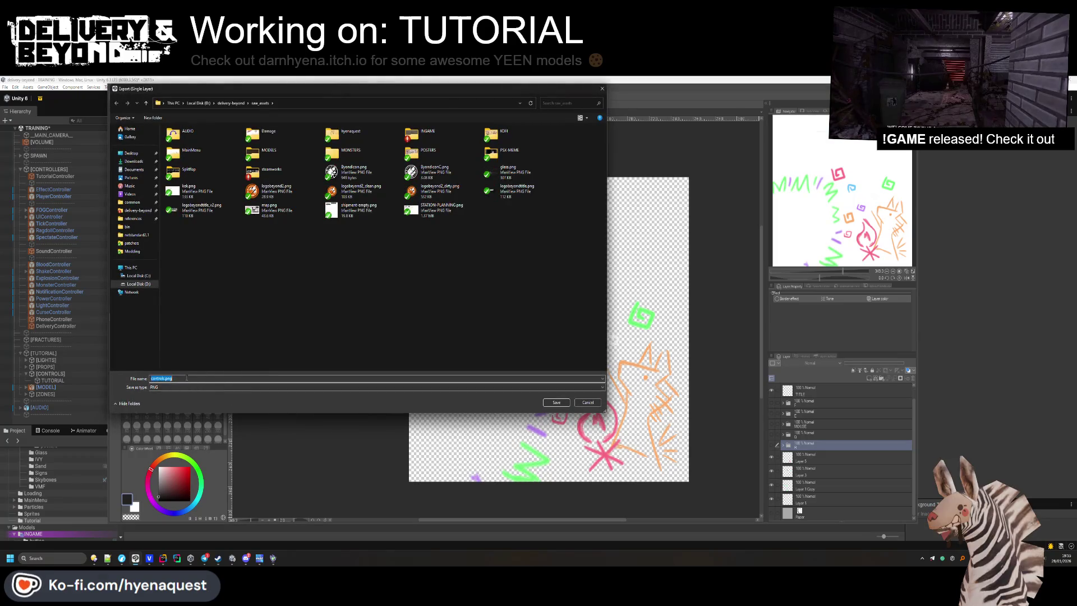
{"action": "type", "text": "D:\\delivery-beyond\\Assets\\Materials\\Tutorial"}
{"action": "key", "text": "Return"}
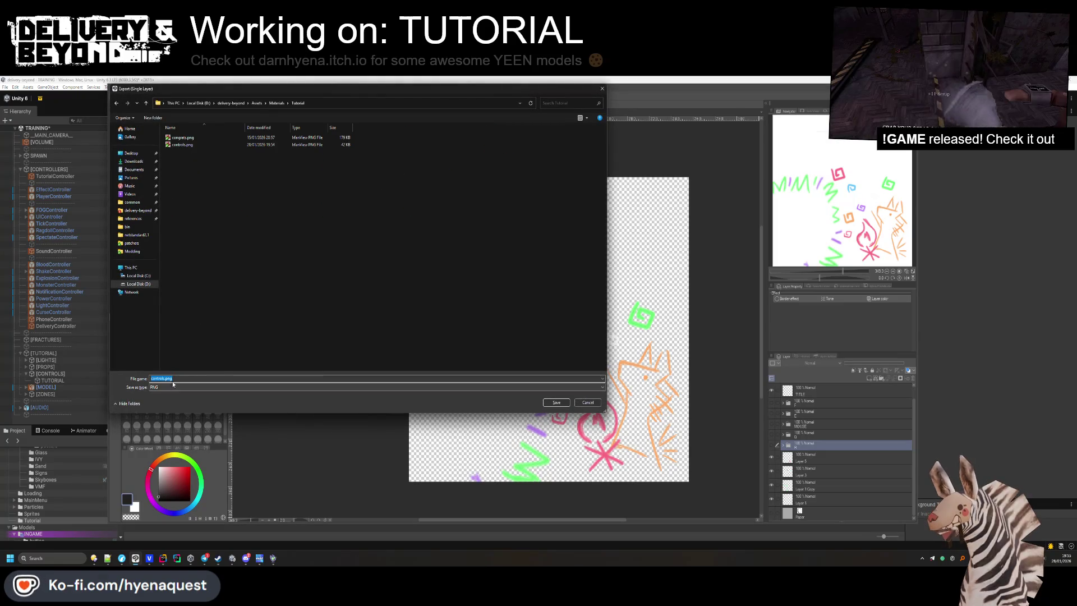
{"action": "key", "text": "Return"}
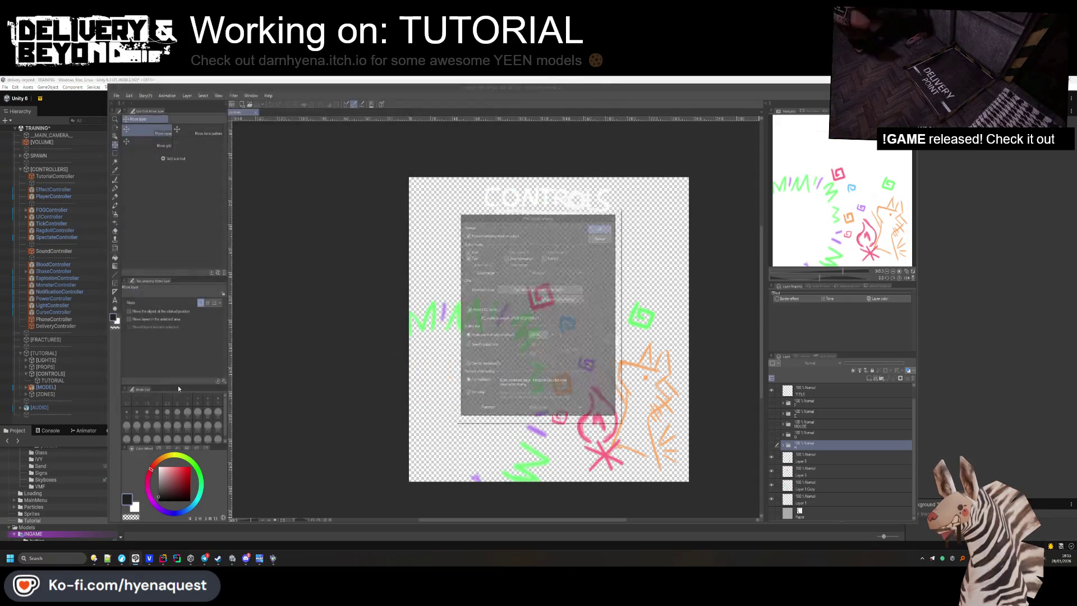
{"action": "left_click", "coordinate": [607, 223]}
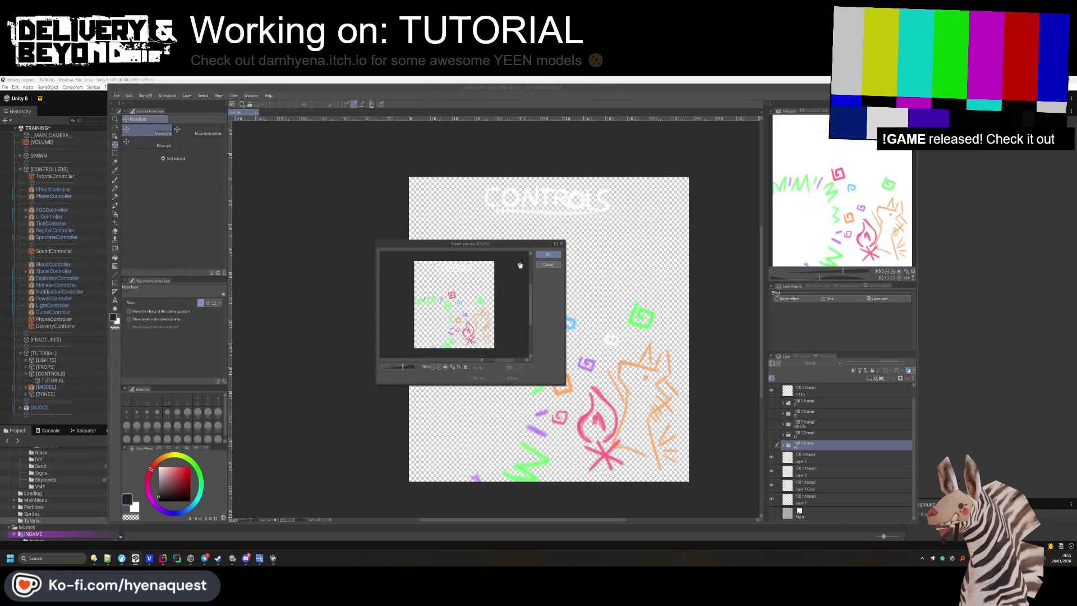
{"action": "left_click", "coordinate": [548, 254]}
{"action": "key", "text": "alt+Tab"}
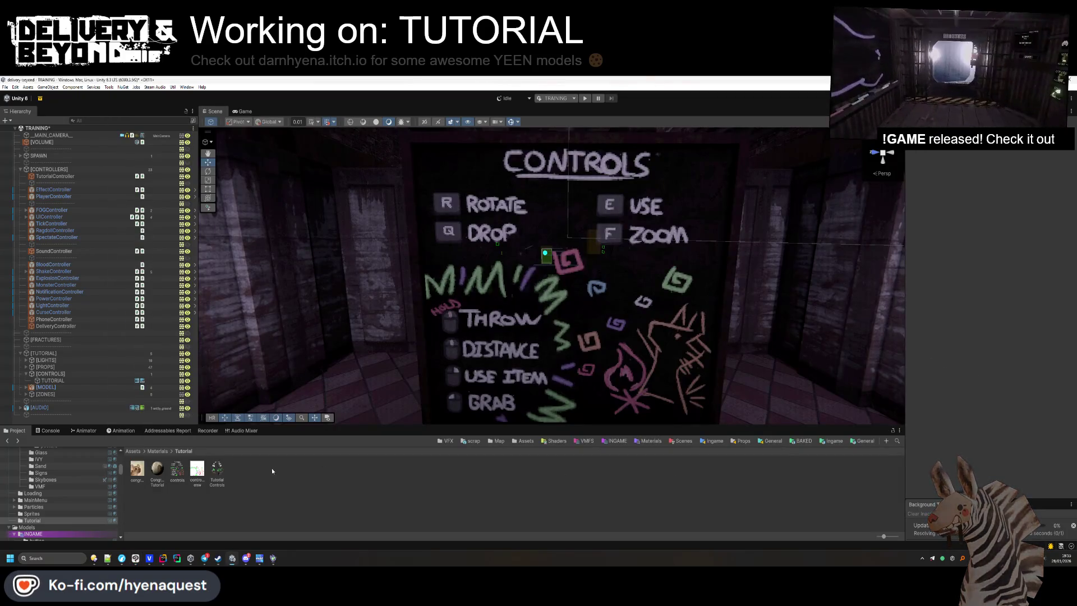
Apply Alpha Is Transparency, Point filtering, 512 max size and crunch compression to controls-enw.
{"action": "right_click", "coordinate": [258, 486]}
{"action": "left_click", "coordinate": [190, 479]}
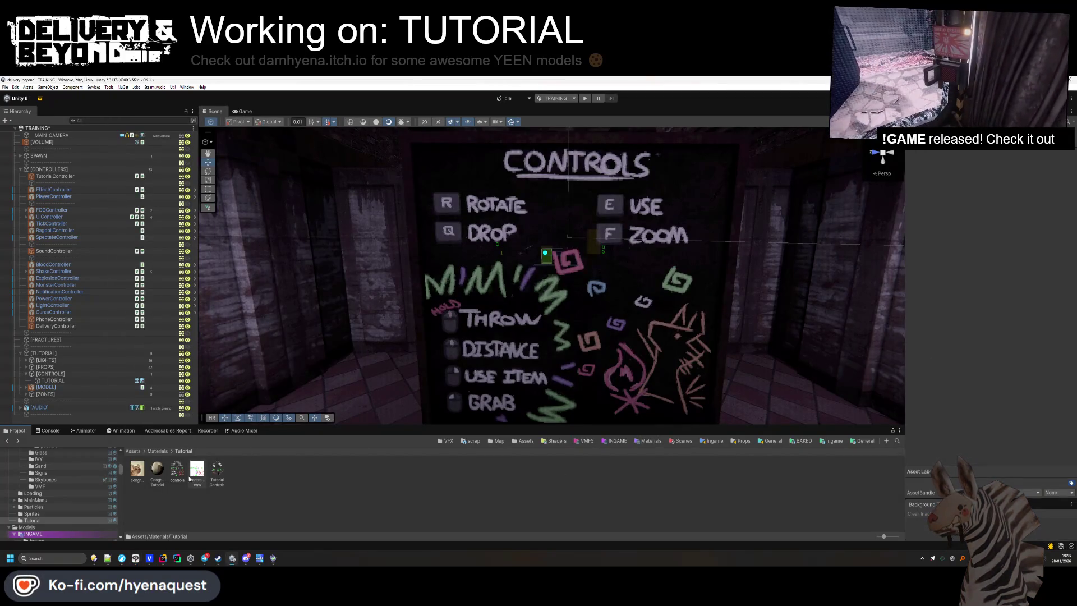
{"action": "left_click", "coordinate": [191, 477]}
{"action": "left_click", "coordinate": [978, 193]}
{"action": "left_click", "coordinate": [990, 225]}
{"action": "left_click", "coordinate": [992, 232]}
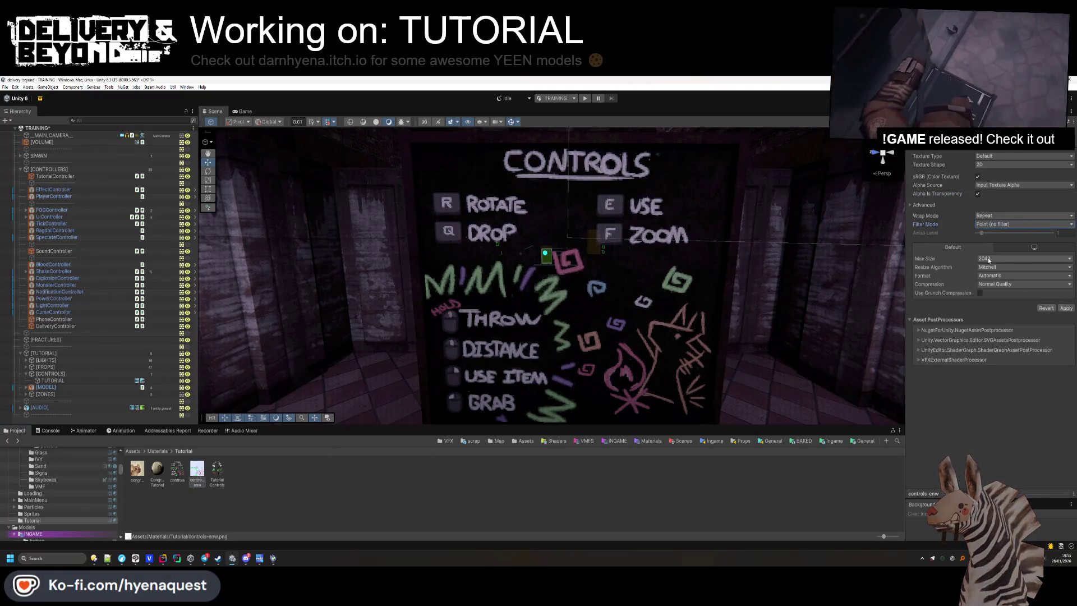
{"action": "left_click", "coordinate": [989, 259]}
{"action": "left_click", "coordinate": [989, 299]}
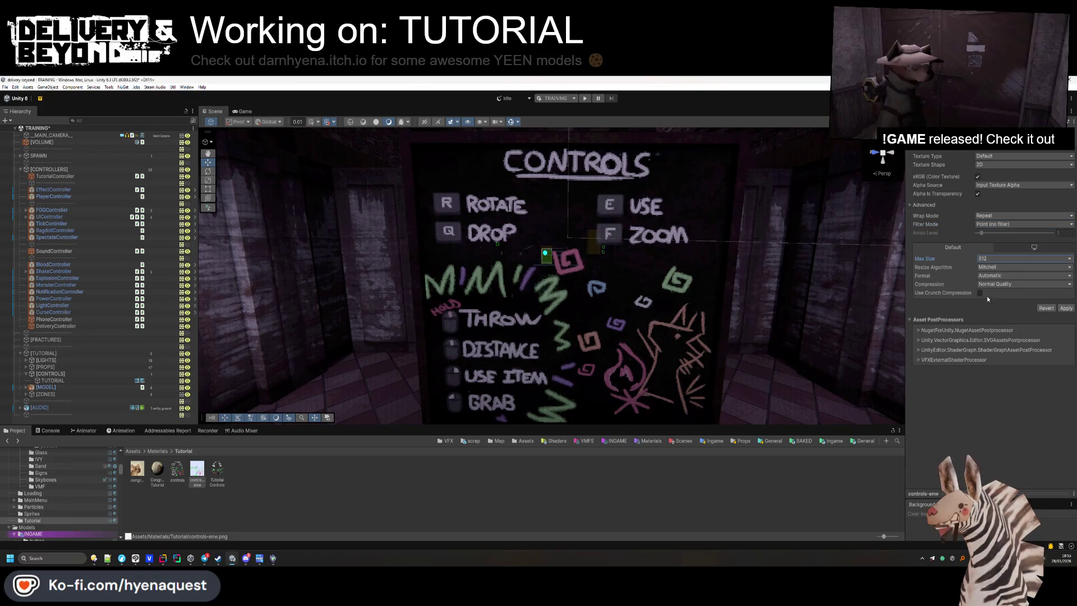
{"action": "left_click", "coordinate": [980, 293]}
{"action": "left_click", "coordinate": [1066, 316]}
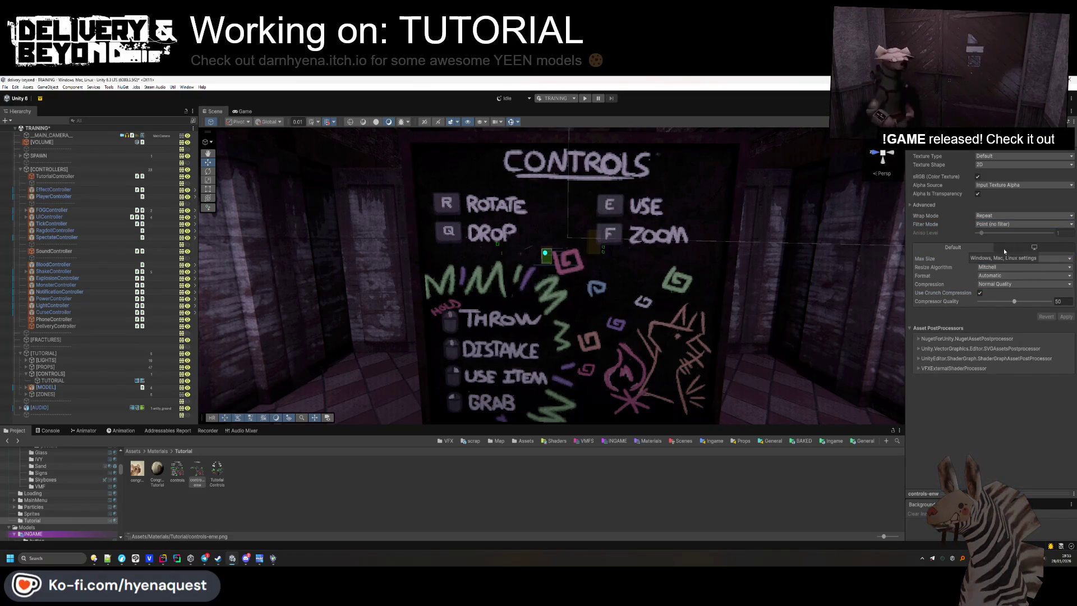
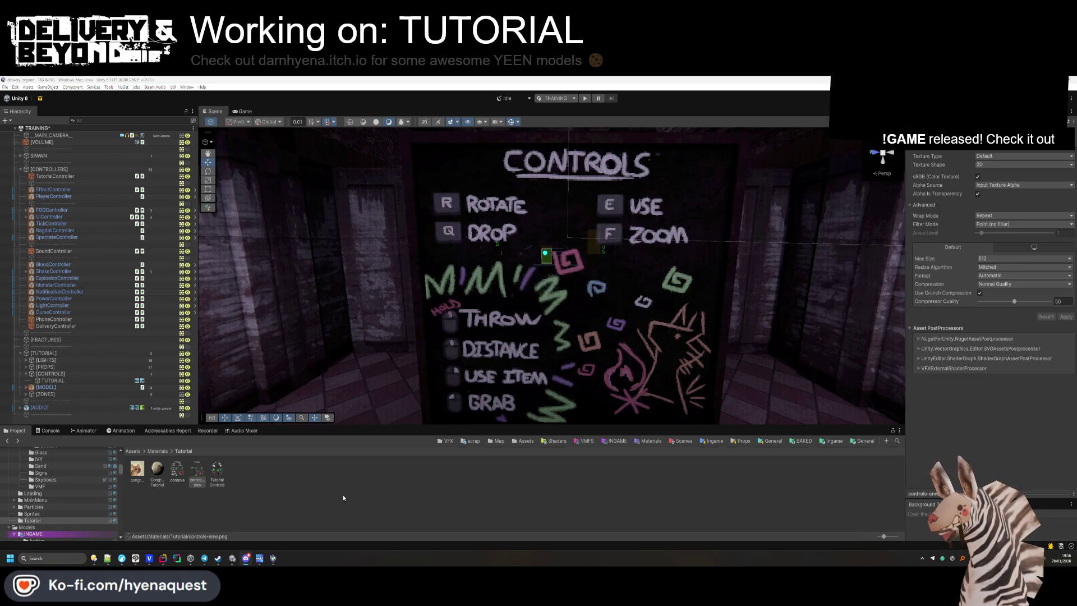
Close the RebindActionUI.cs tab in Rider, leaving entity_player_physgun.cs open.
{"action": "left_click", "coordinate": [163, 559]}
{"action": "left_click", "coordinate": [386, 355]}
{"action": "left_click", "coordinate": [366, 98]}
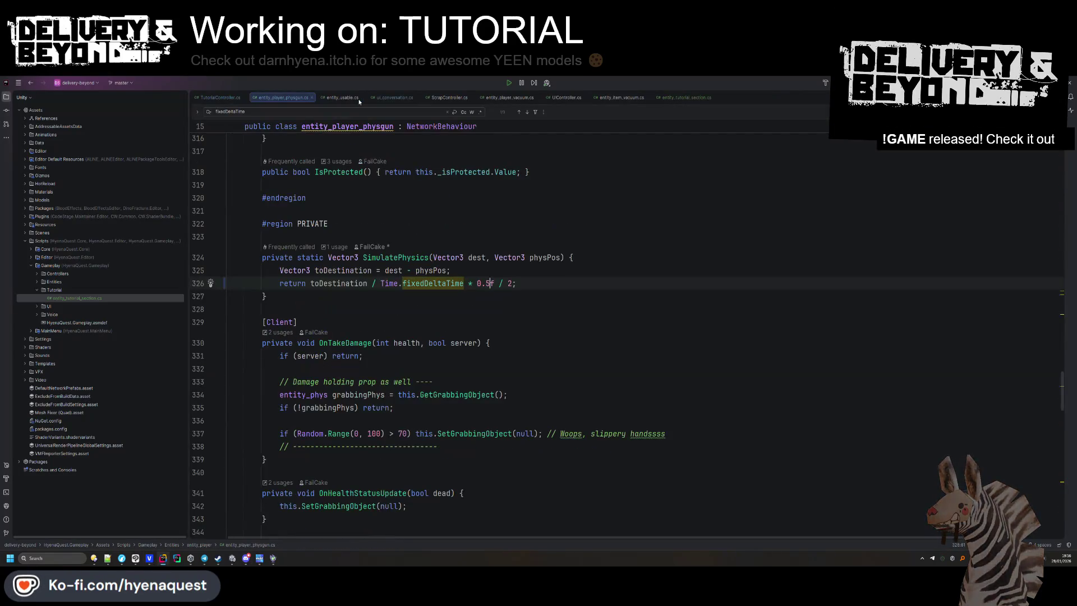
{"action": "left_click", "coordinate": [264, 322]}
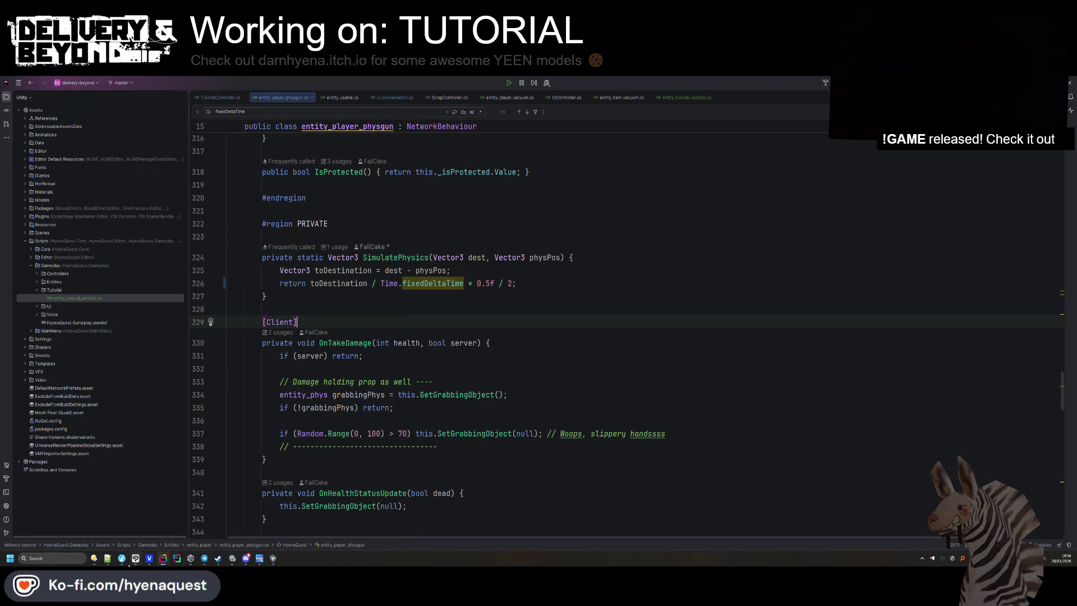
Glance at the YouTube button prompts tutorial, scroll the physgun OnTakeDamage code, then return to Unity.
{"action": "mouse_move", "coordinate": [121, 560]}
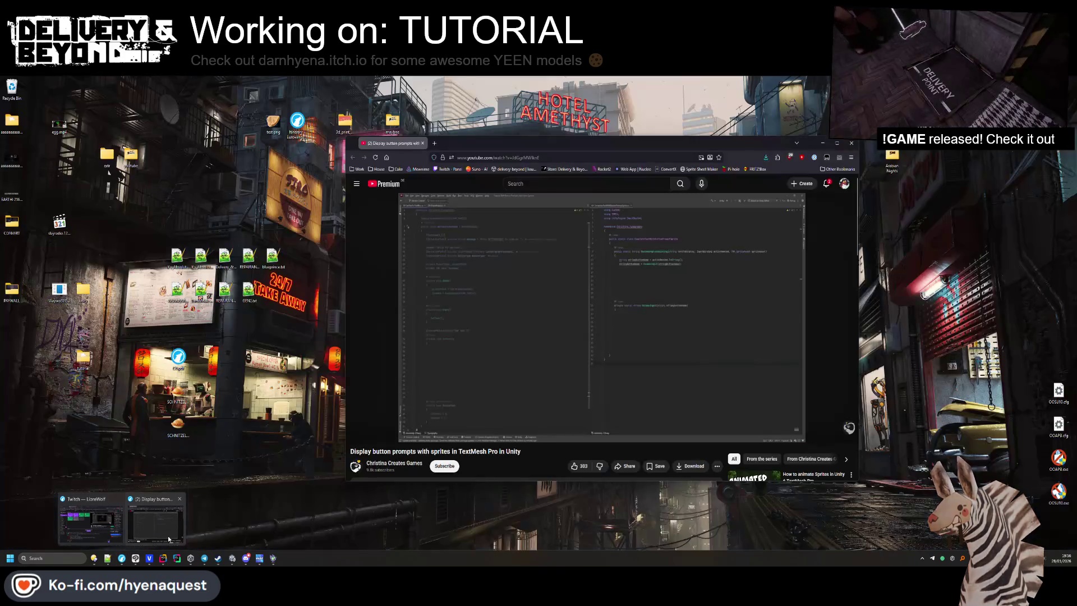
{"action": "left_click", "coordinate": [122, 519]}
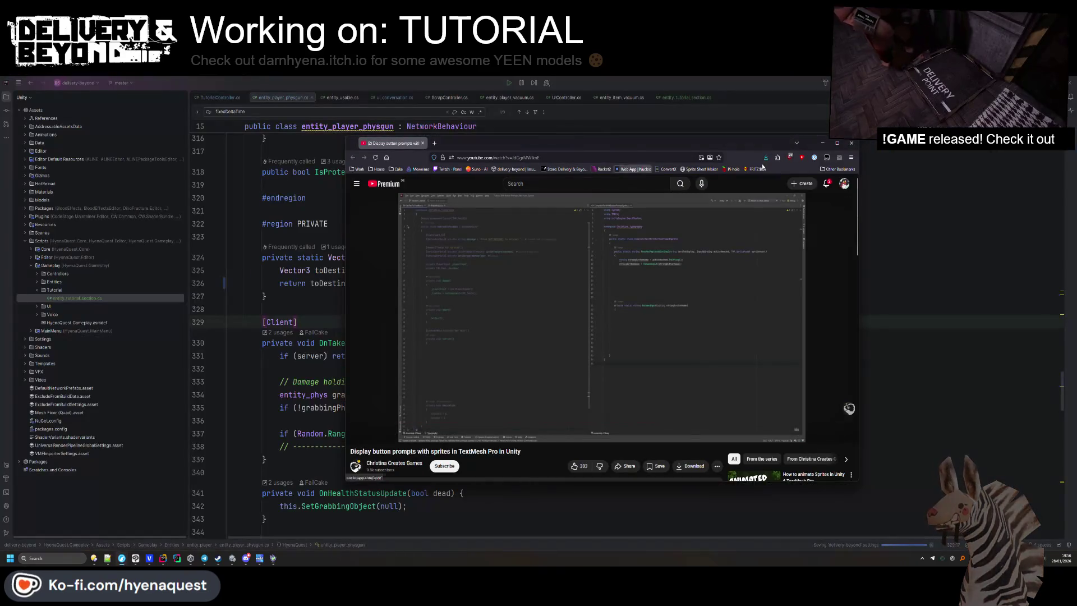
{"action": "left_click", "coordinate": [851, 144]}
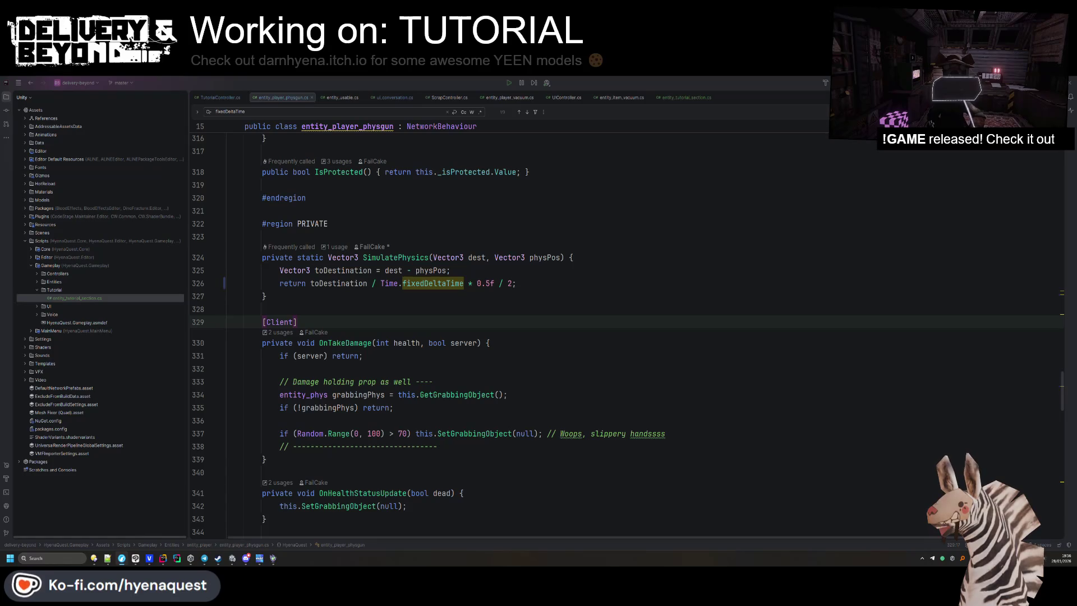
{"action": "left_click", "coordinate": [466, 343]}
{"action": "scroll", "coordinate": [449, 320], "scroll_direction": "down", "scroll_amount": 5}
{"action": "scroll", "coordinate": [448, 319], "scroll_direction": "down", "scroll_amount": 2}
{"action": "scroll", "coordinate": [352, 342], "scroll_direction": "down", "scroll_amount": 4}
{"action": "key", "text": "alt+Tab"}
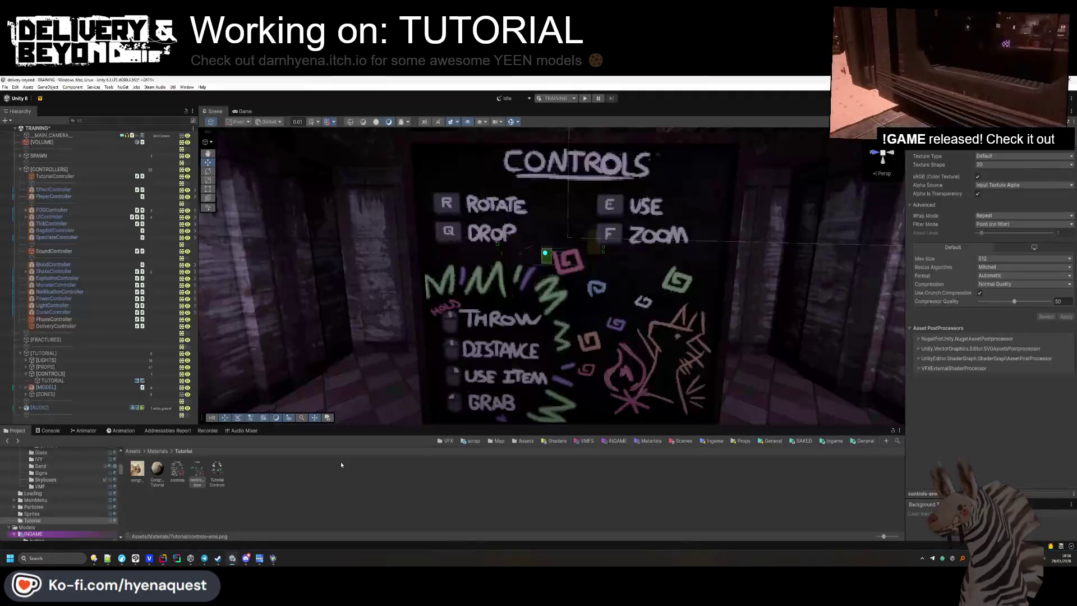
Frame the CONTROLS board in the Scene view, then list Package Manager updates showing Saints Field 5.8.4.
{"action": "mouse_move", "coordinate": [509, 247]}
{"action": "left_mouse_down"}
{"action": "mouse_move", "coordinate": [531, 240]}
{"action": "mouse_move", "coordinate": [518, 257]}
{"action": "left_mouse_up"}
{"action": "left_click_drag", "start_coordinate": [617, 258], "coordinate": [1032, 255]}
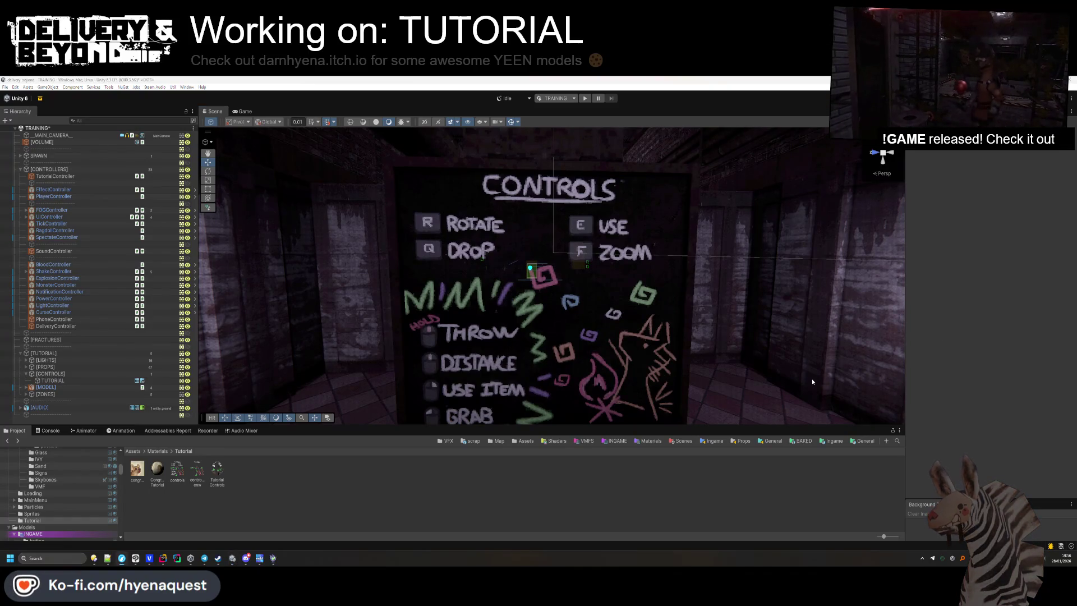
{"action": "left_click", "coordinate": [233, 558]}
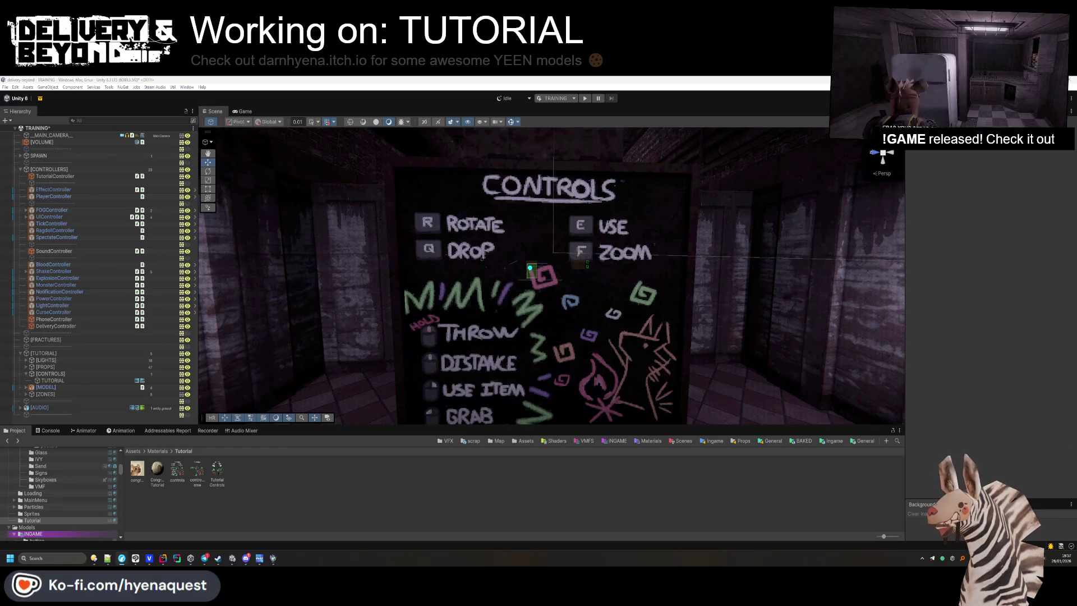
{"action": "left_click_drag", "start_coordinate": [393, 353], "coordinate": [395, 326]}
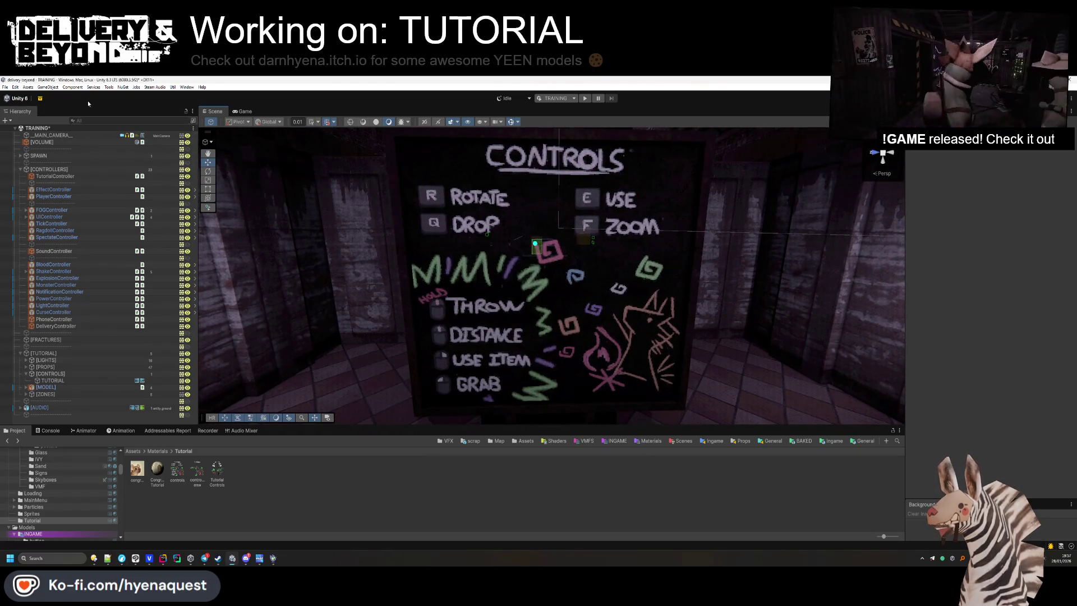
{"action": "left_click", "coordinate": [238, 178]}
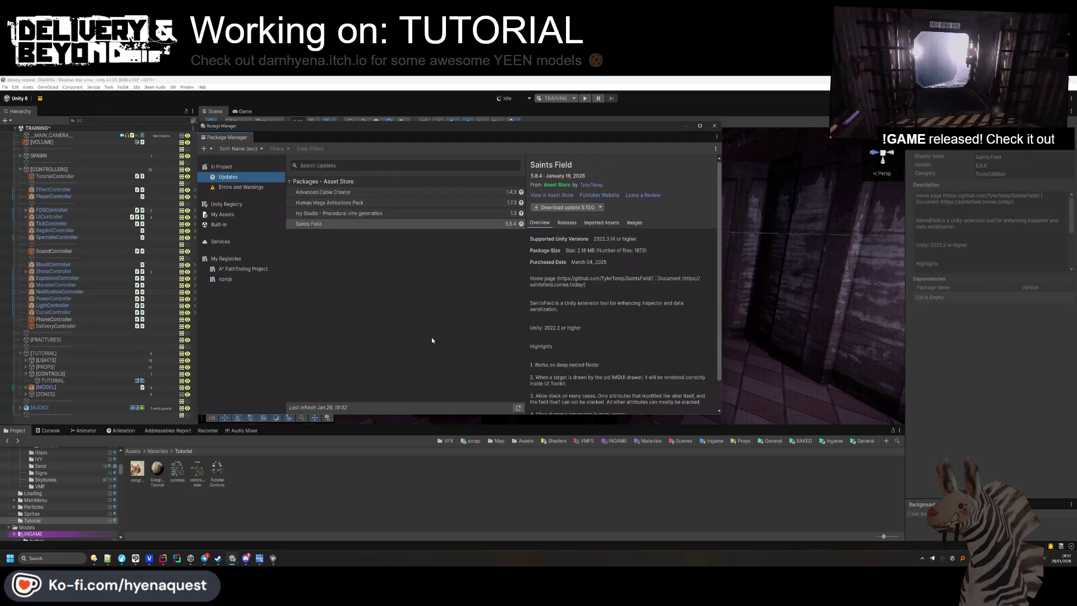
Refresh the updates list and bring up the Behavior Designer Pro Asset Store page (€133.41).
{"action": "left_click", "coordinate": [518, 407]}
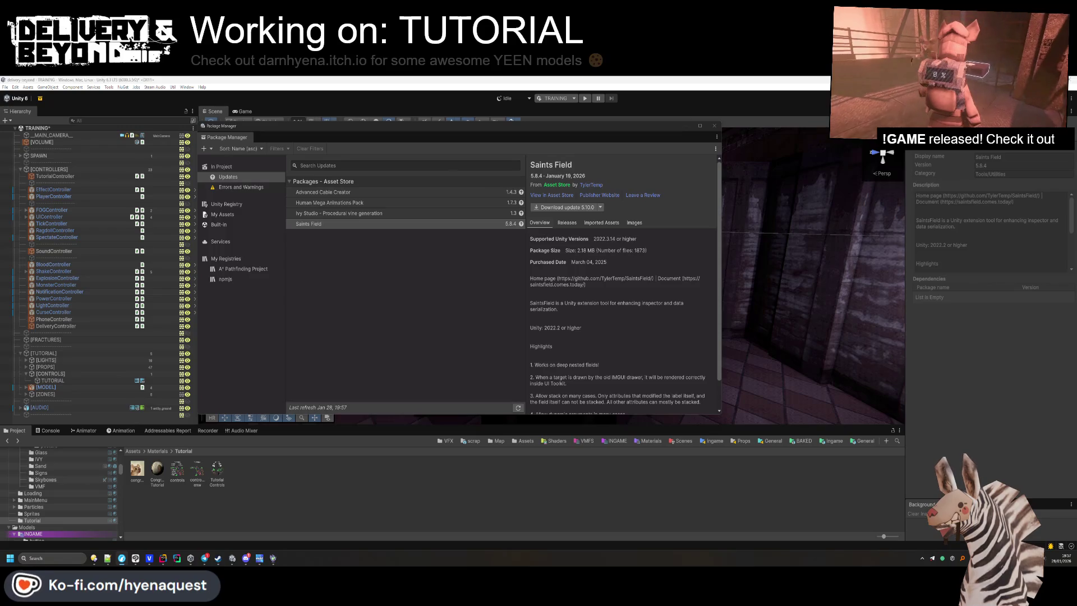
{"action": "mouse_move", "coordinate": [1076, 241]}
{"action": "left_mouse_down"}
{"action": "mouse_move", "coordinate": [864, 235]}
{"action": "mouse_move", "coordinate": [898, 230]}
{"action": "mouse_move", "coordinate": [679, 174]}
{"action": "mouse_move", "coordinate": [344, 160]}
{"action": "left_mouse_up"}
{"action": "scroll", "coordinate": [429, 327], "scroll_direction": "down", "scroll_amount": 15}
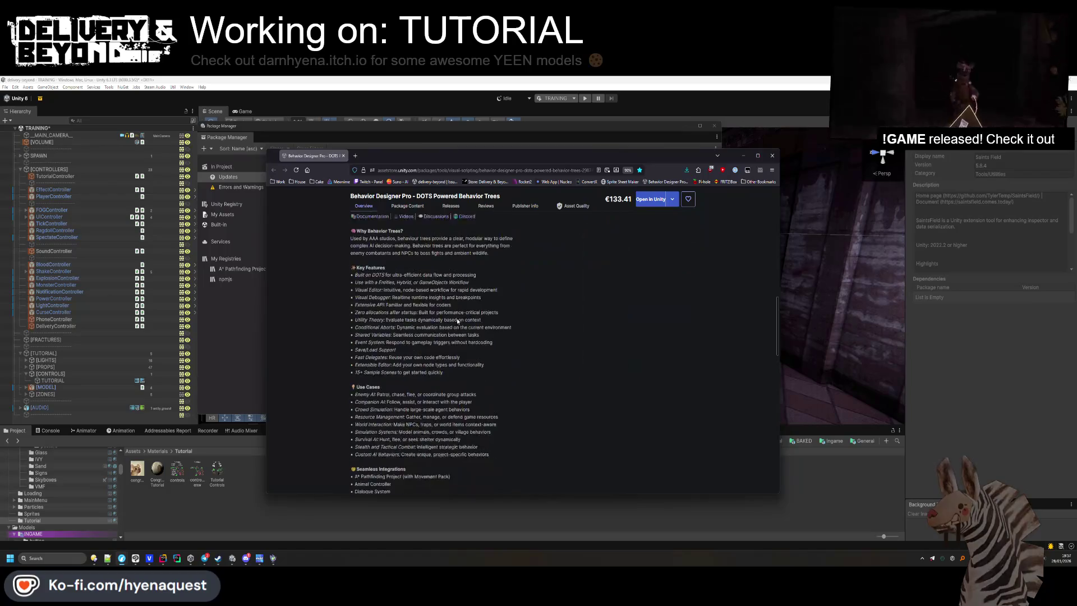
Scroll the Behavior Designer Pro store page, move the browser aside, and switch to DeepL.
{"action": "scroll", "coordinate": [429, 324], "scroll_direction": "down", "scroll_amount": 5}
{"action": "left_click_drag", "start_coordinate": [426, 160], "coordinate": [1076, 168]}
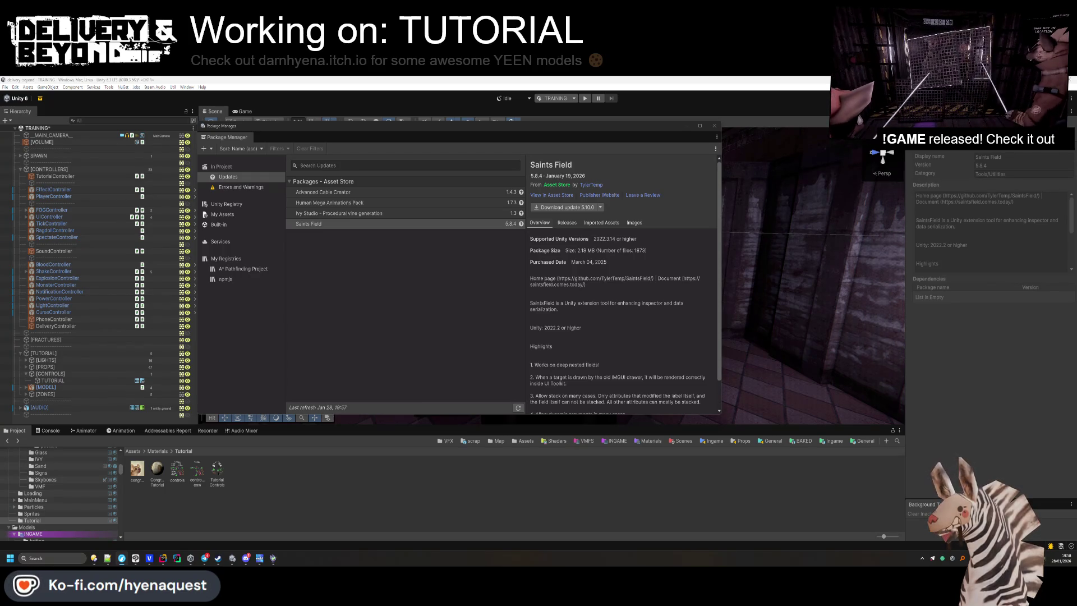
{"action": "key", "text": "alt+Tab"}
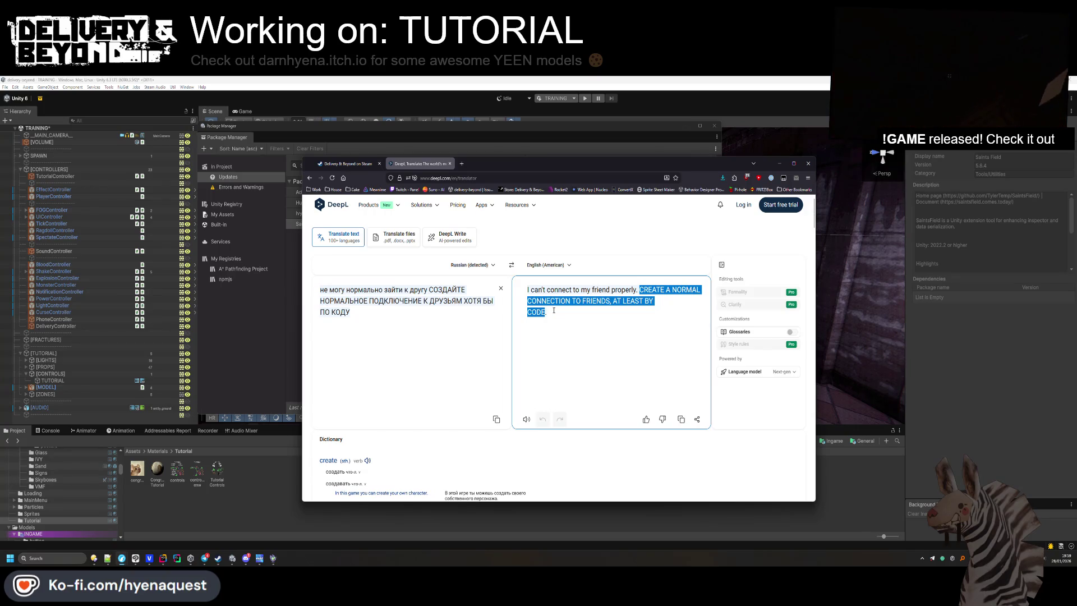
Read the English translation of the Russian comment in DeepL, then go to the Delivery & Beyond Steam reviews.
{"action": "left_click_drag", "start_coordinate": [554, 312], "coordinate": [532, 301]}
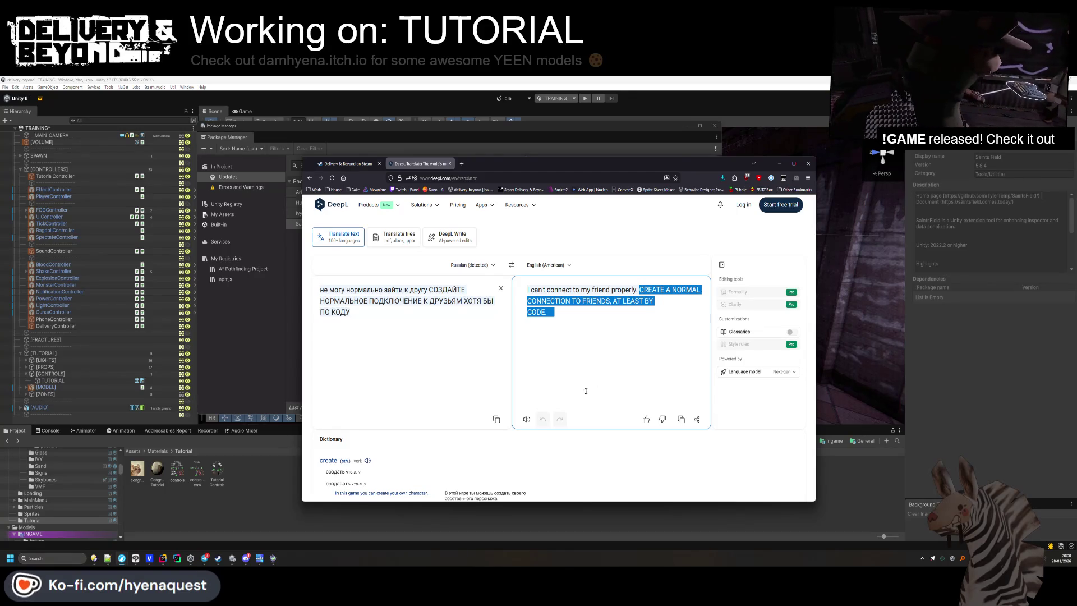
{"action": "left_click", "coordinate": [370, 165]}
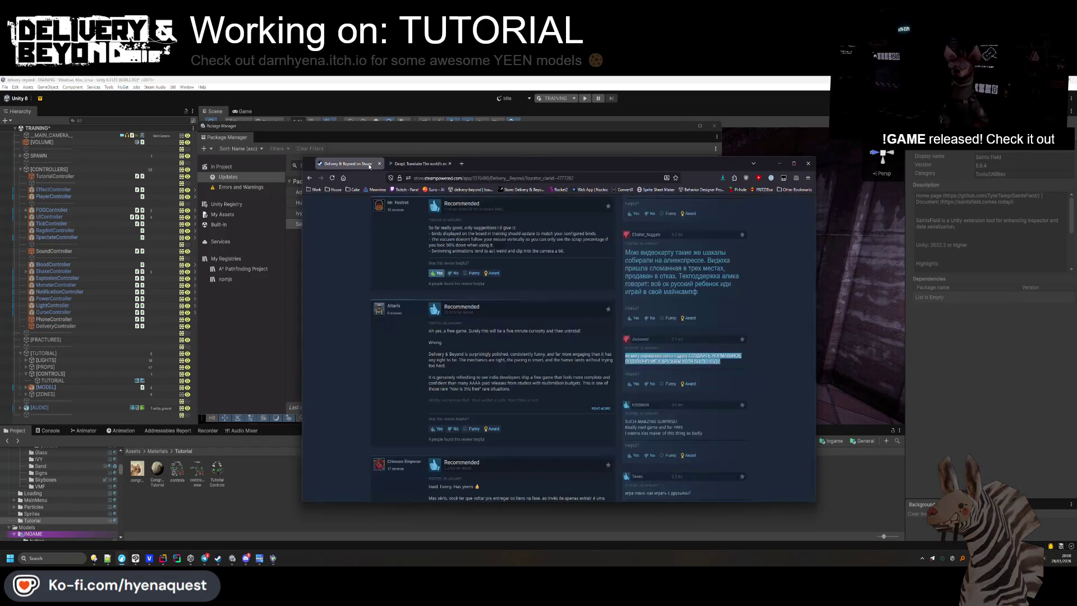
Find the Russian Not Recommended review and select its two lines of text.
{"action": "scroll", "coordinate": [498, 259], "scroll_direction": "down", "scroll_amount": 5}
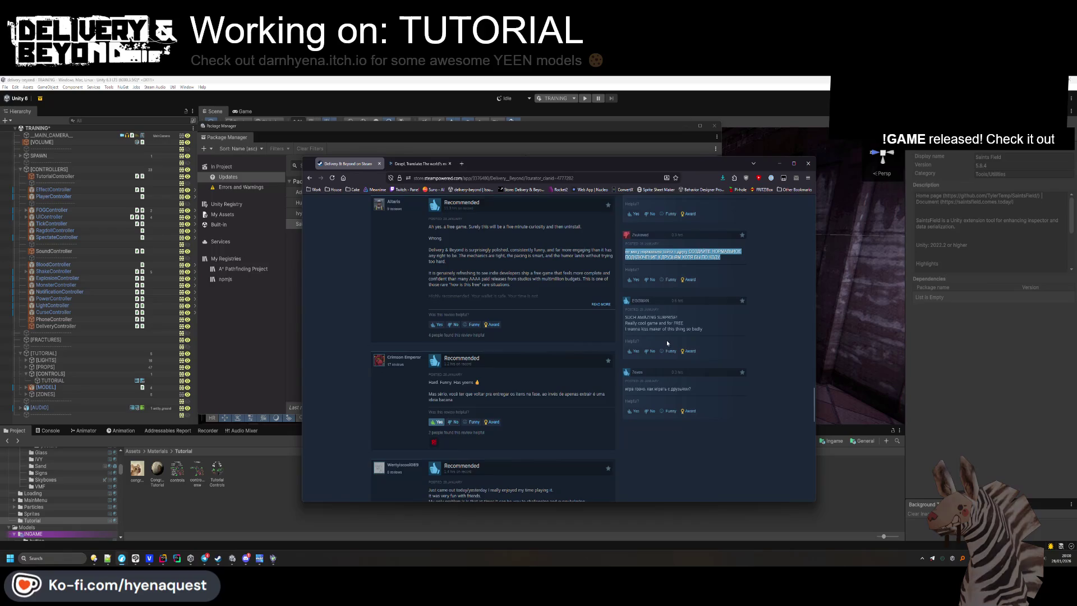
{"action": "scroll", "coordinate": [581, 295], "scroll_direction": "up", "scroll_amount": 4}
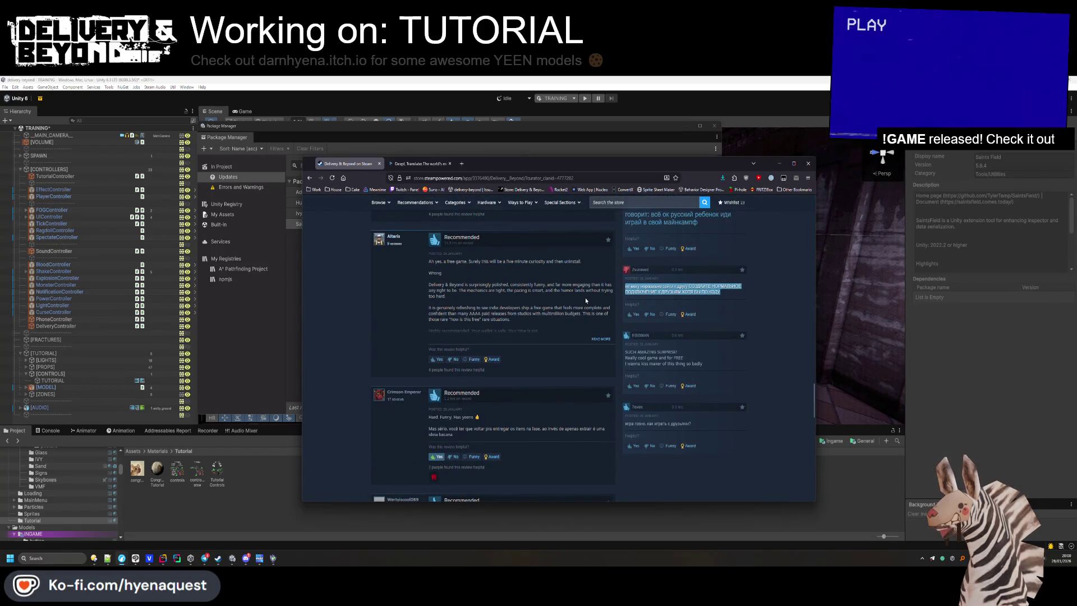
{"action": "scroll", "coordinate": [588, 301], "scroll_direction": "up", "scroll_amount": 3}
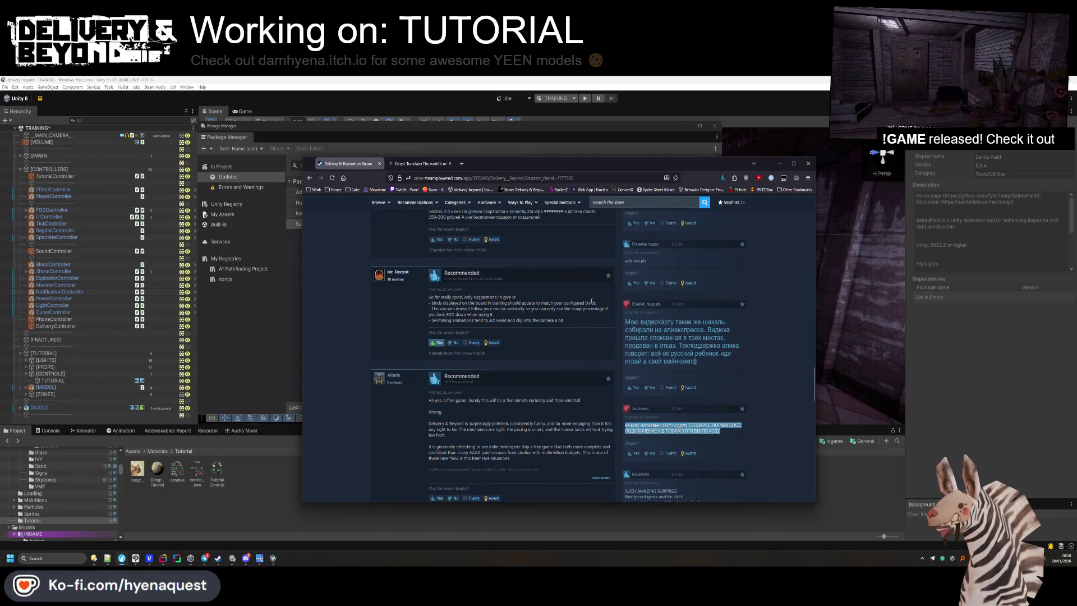
{"action": "scroll", "coordinate": [607, 347], "scroll_direction": "down", "scroll_amount": 15}
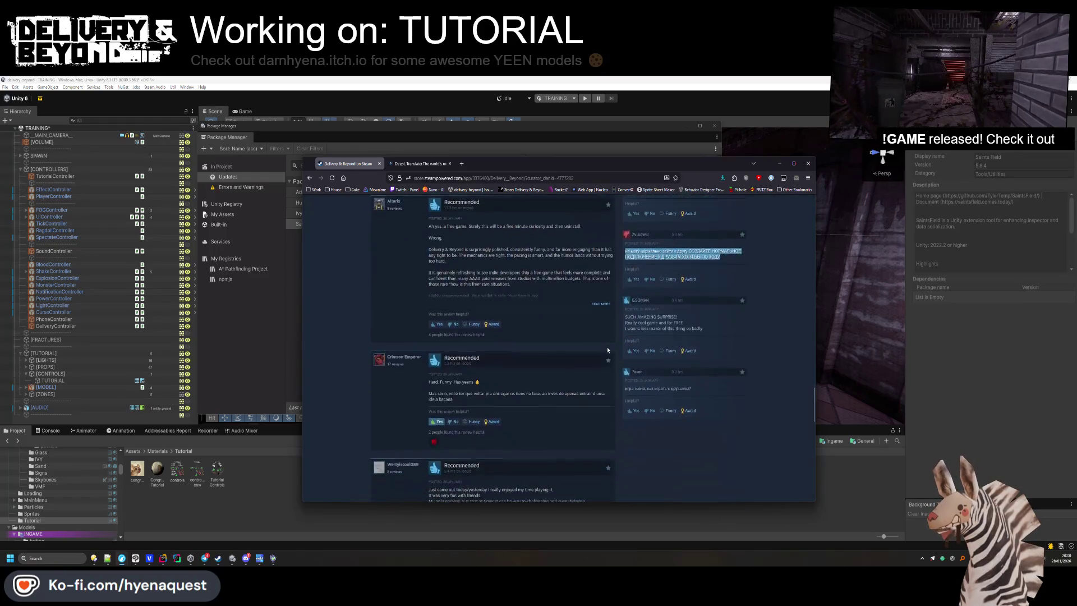
{"action": "scroll", "coordinate": [605, 339], "scroll_direction": "down", "scroll_amount": 3}
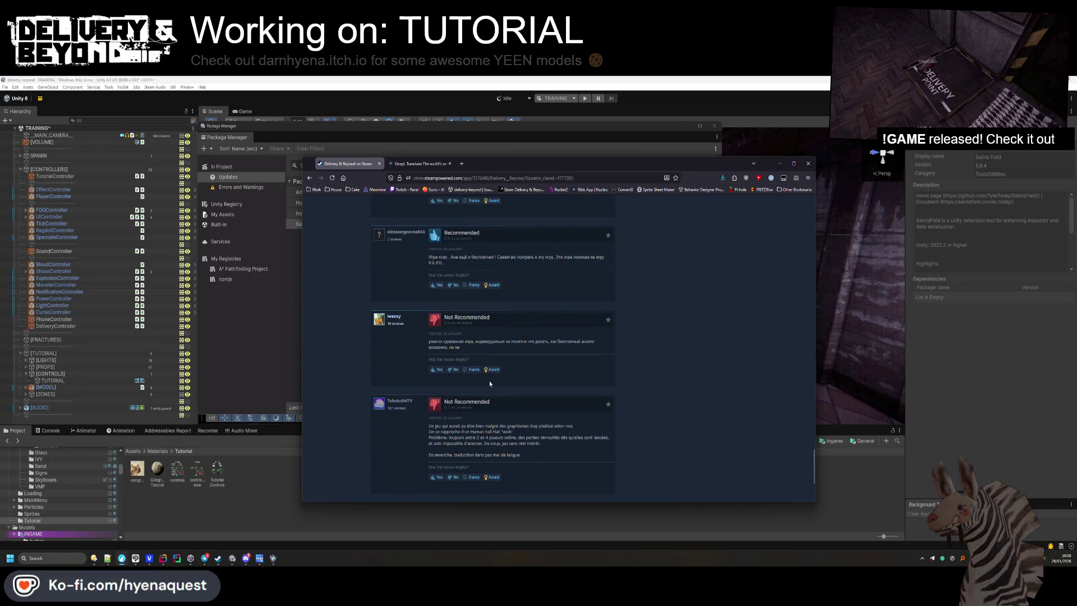
{"action": "mouse_move", "coordinate": [460, 348]}
{"action": "left_mouse_down"}
{"action": "mouse_move", "coordinate": [437, 340]}
{"action": "mouse_move", "coordinate": [430, 315]}
{"action": "mouse_move", "coordinate": [429, 352]}
{"action": "left_mouse_up"}
{"action": "left_click", "coordinate": [473, 350]}
Translate the copied review in DeepL, then open that review on its own Steam page.
{"action": "key", "text": "alt+Tab"}
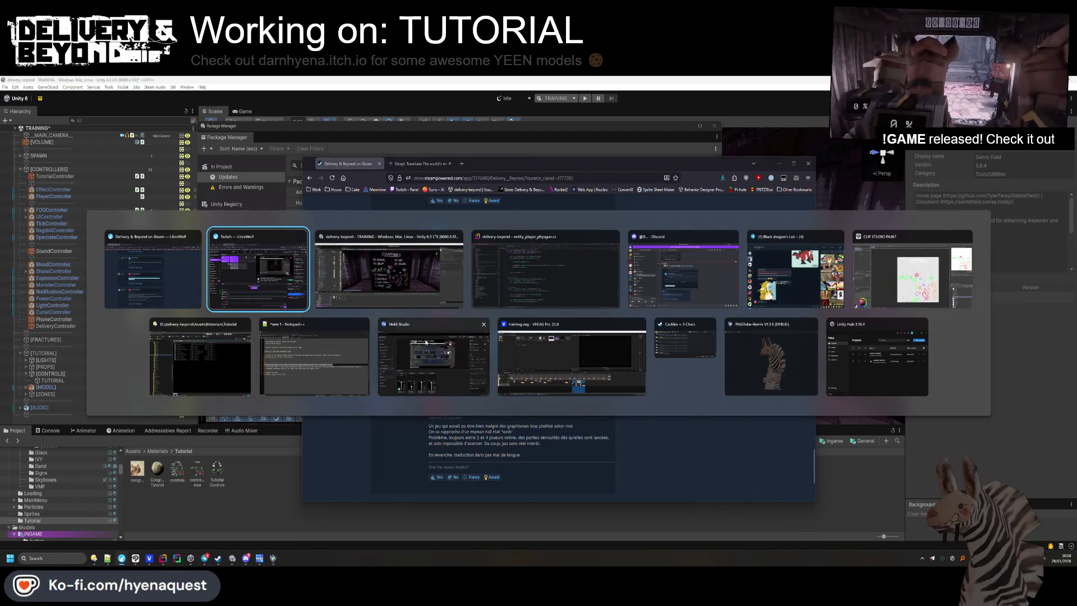
{"action": "key", "text": "Escape"}
{"action": "left_click", "coordinate": [421, 164]}
{"action": "key", "text": "ctrl+a"}
{"action": "type", "text": "ужасно сделанная игра, индивидуально не понятно что делать, как бесплатный аналог возможно, но не"}
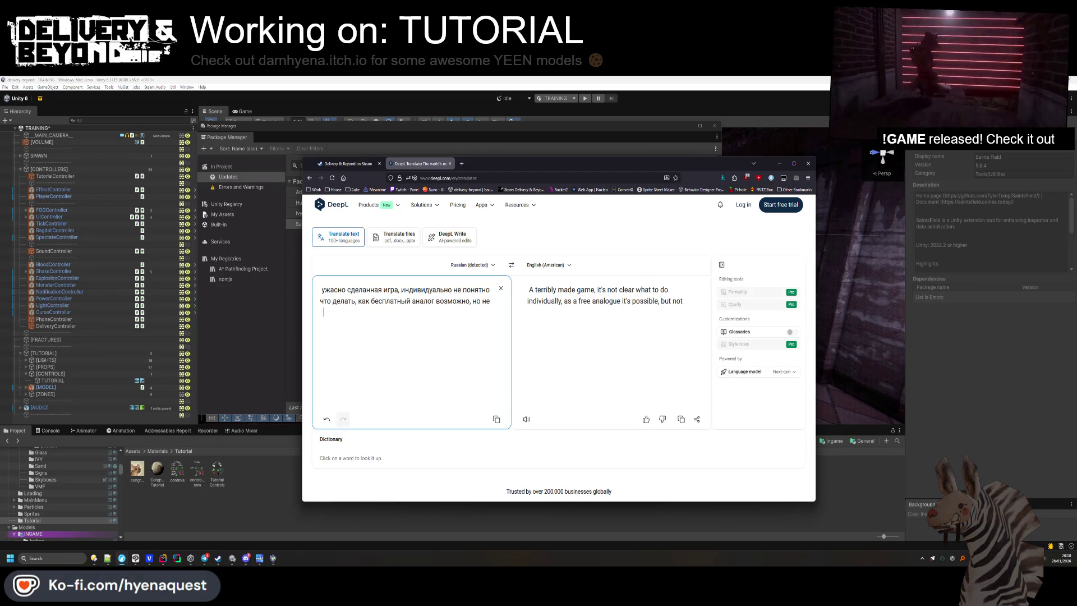
{"action": "left_click", "coordinate": [336, 165]}
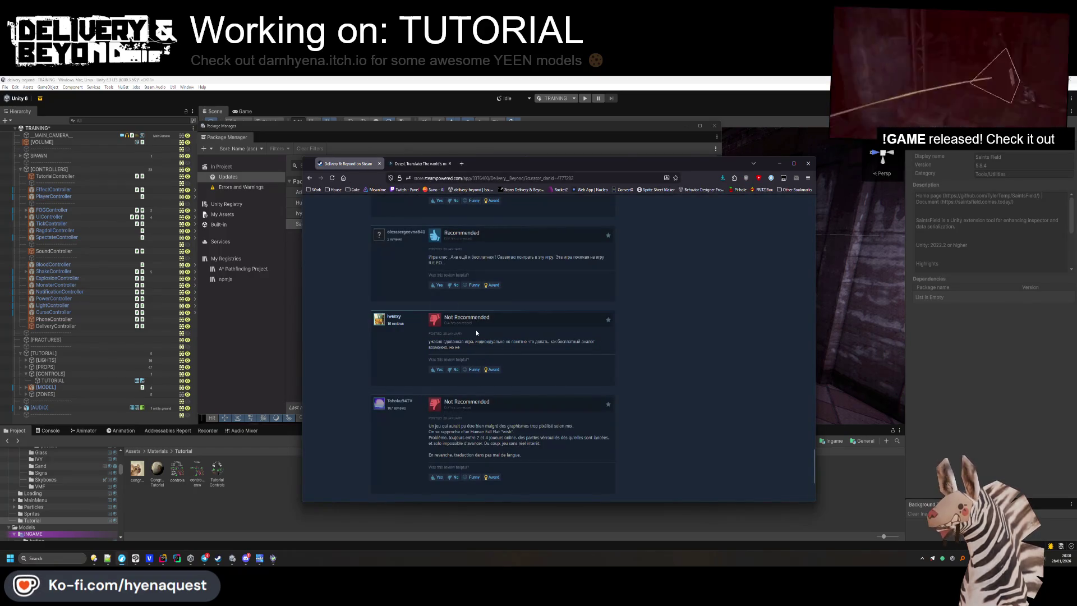
{"action": "left_click", "coordinate": [461, 321]}
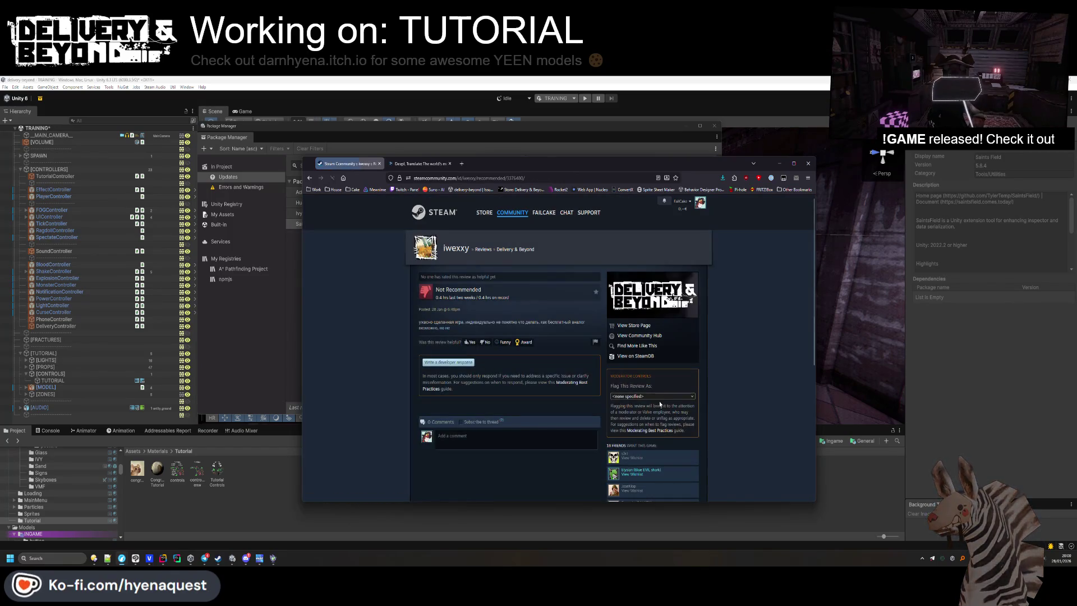
Open the 'Write a developer response' box on the Not Recommended review.
{"action": "left_click", "coordinate": [451, 368]}
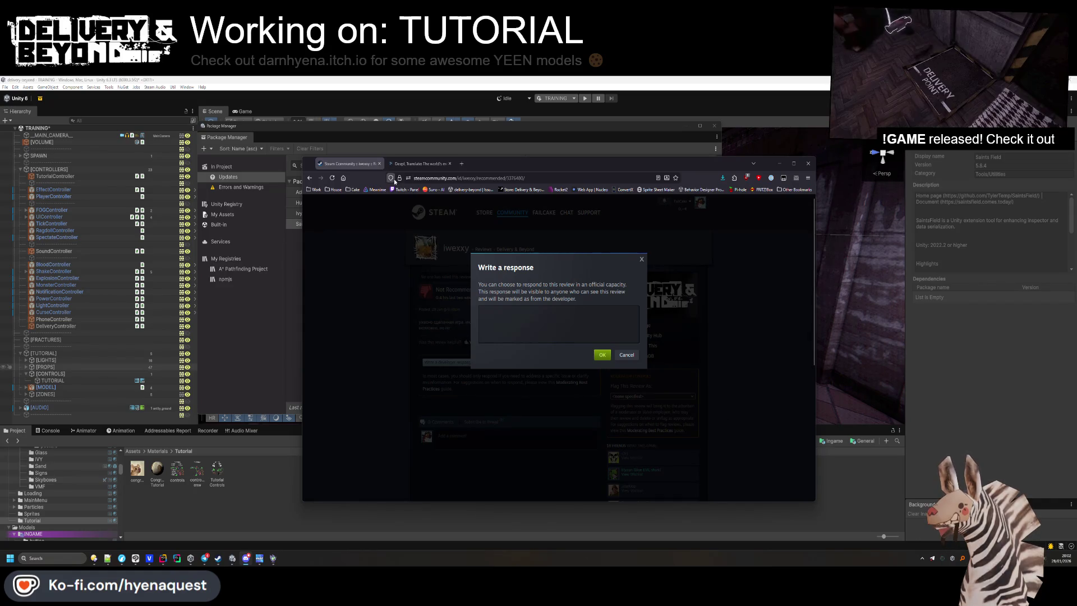
Dismiss the response box without replying and go through the Delivery & Beyond community hub to its store page.
{"action": "left_click", "coordinate": [627, 355]}
{"action": "middle_click", "coordinate": [643, 309]}
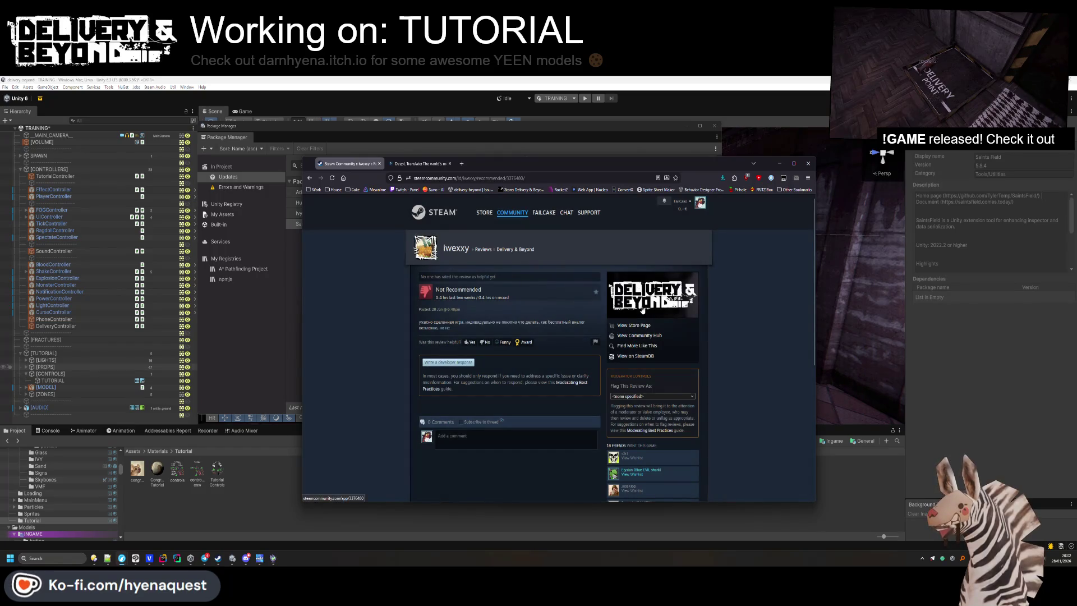
{"action": "left_click", "coordinate": [415, 163]}
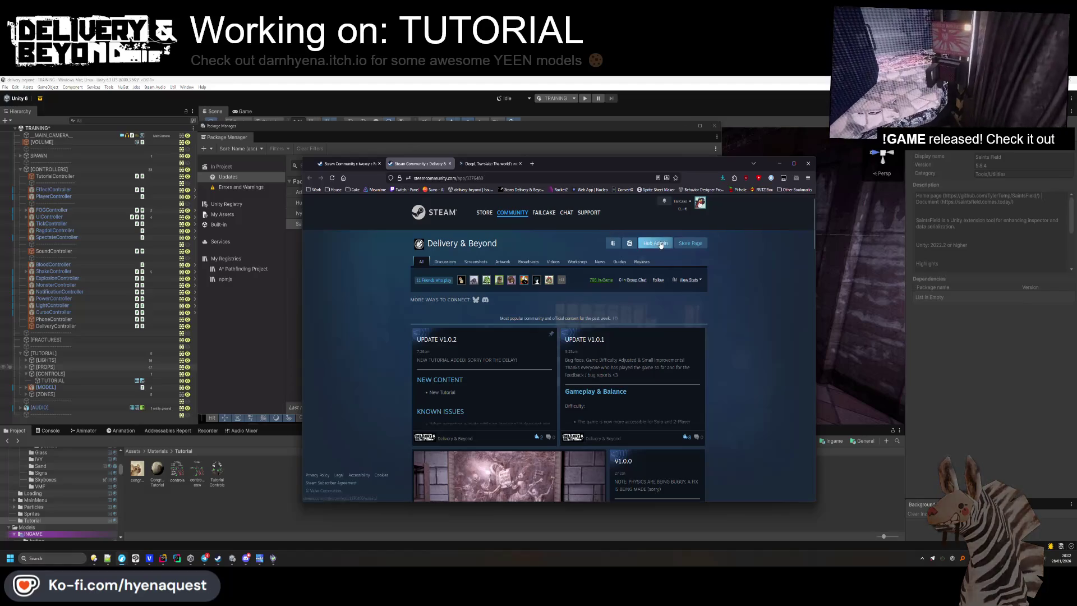
{"action": "left_click", "coordinate": [689, 242]}
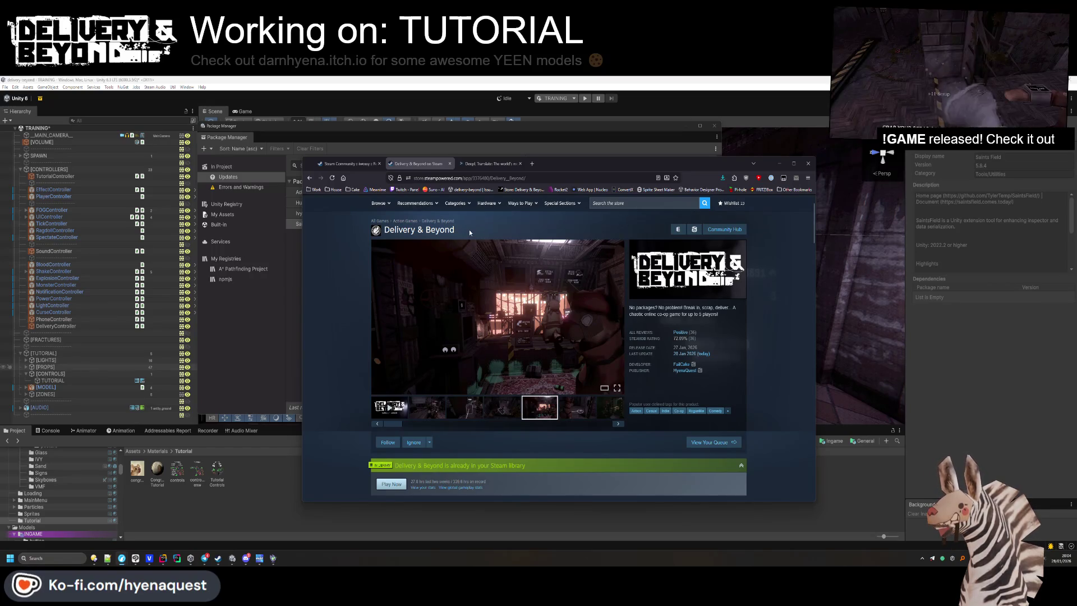
Show the Human Mega Animations Pack 1.7.3 update details in Package Manager, briefly highlighting its title.
{"action": "left_click", "coordinate": [267, 335]}
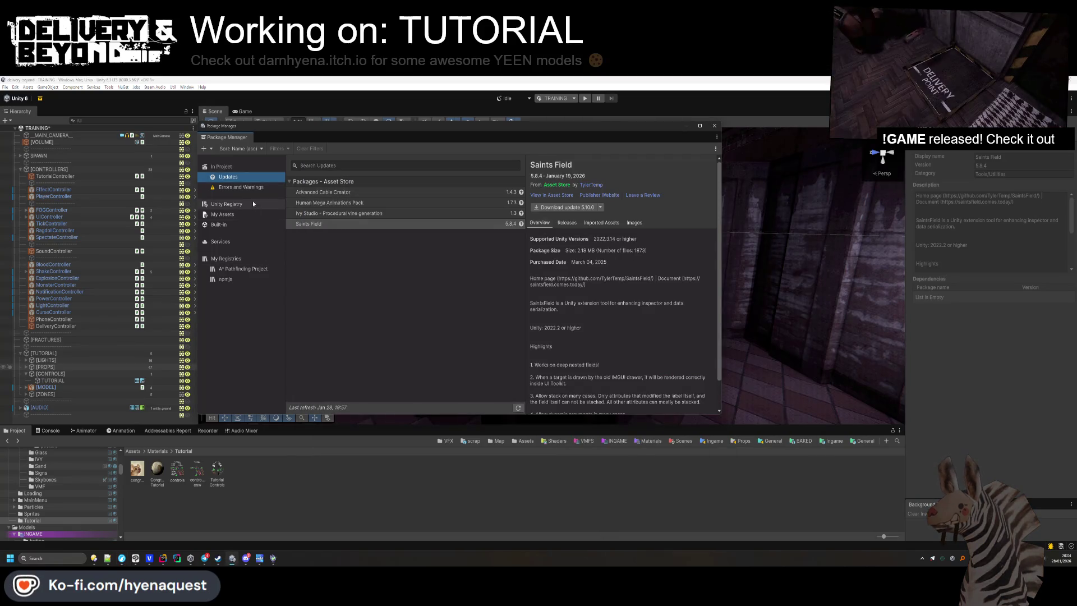
{"action": "left_click", "coordinate": [320, 202]}
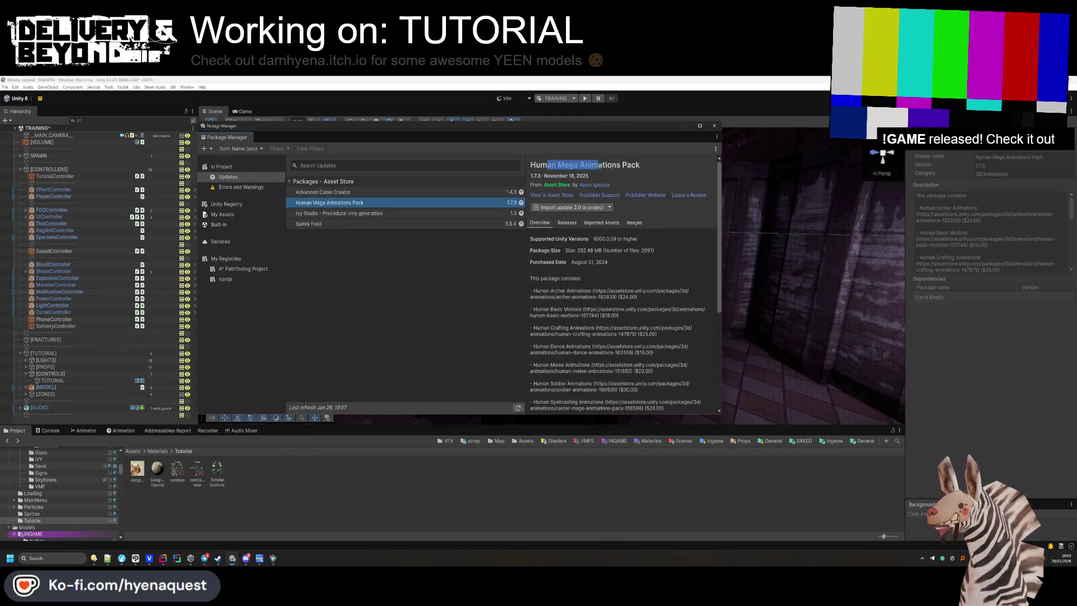
{"action": "left_click", "coordinate": [646, 164]}
{"action": "left_click_drag", "start_coordinate": [640, 164], "coordinate": [579, 165]}
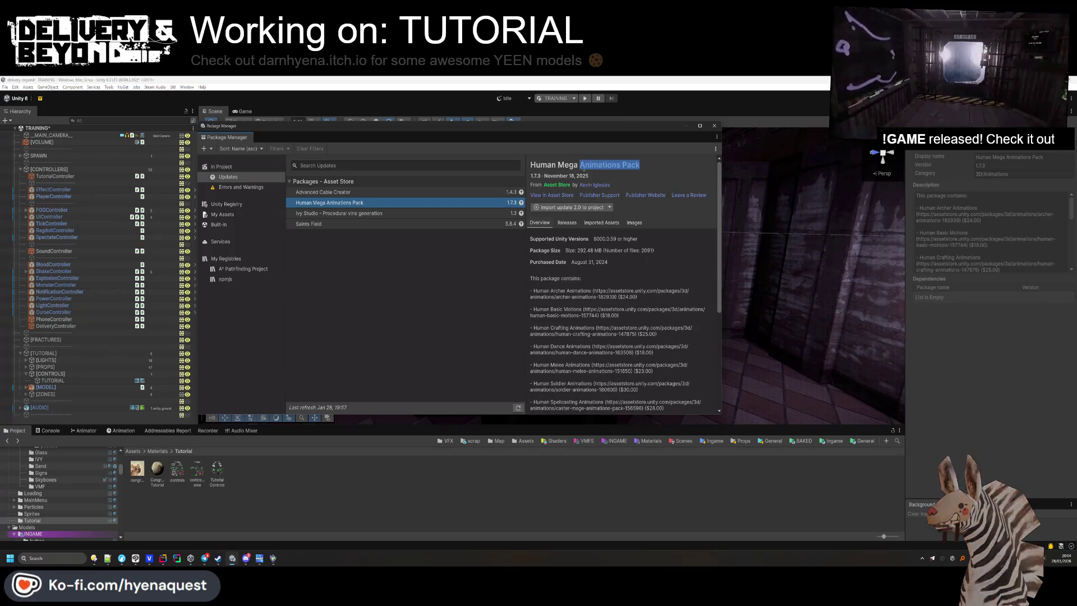
{"action": "left_click", "coordinate": [603, 169]}
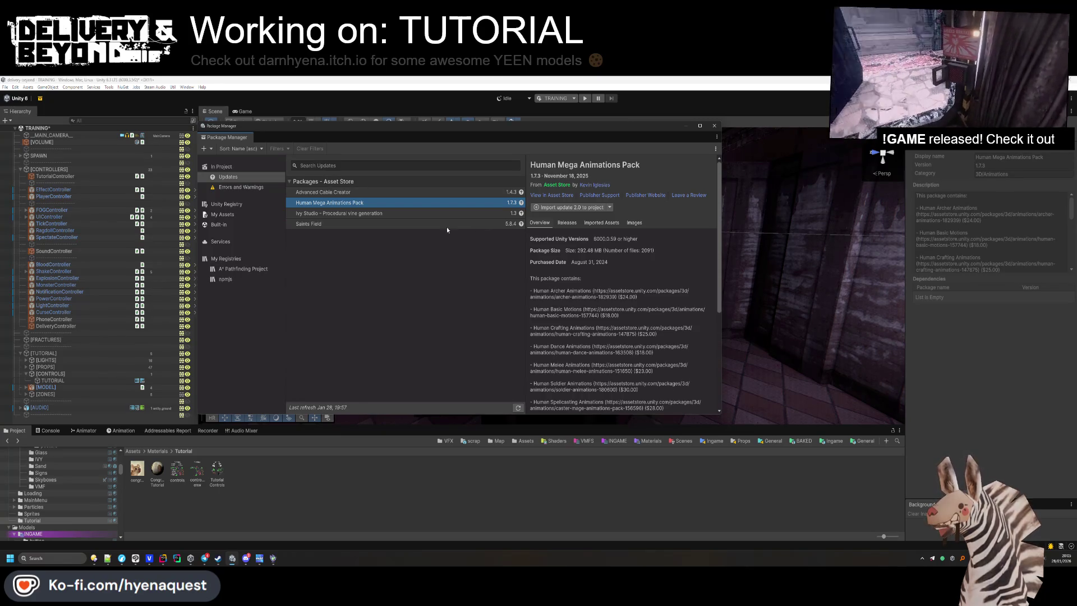
Close Package Manager, fly the Scene camera down the corridor, and select the concrete_block_mx_1 box.
{"action": "left_click", "coordinate": [713, 126]}
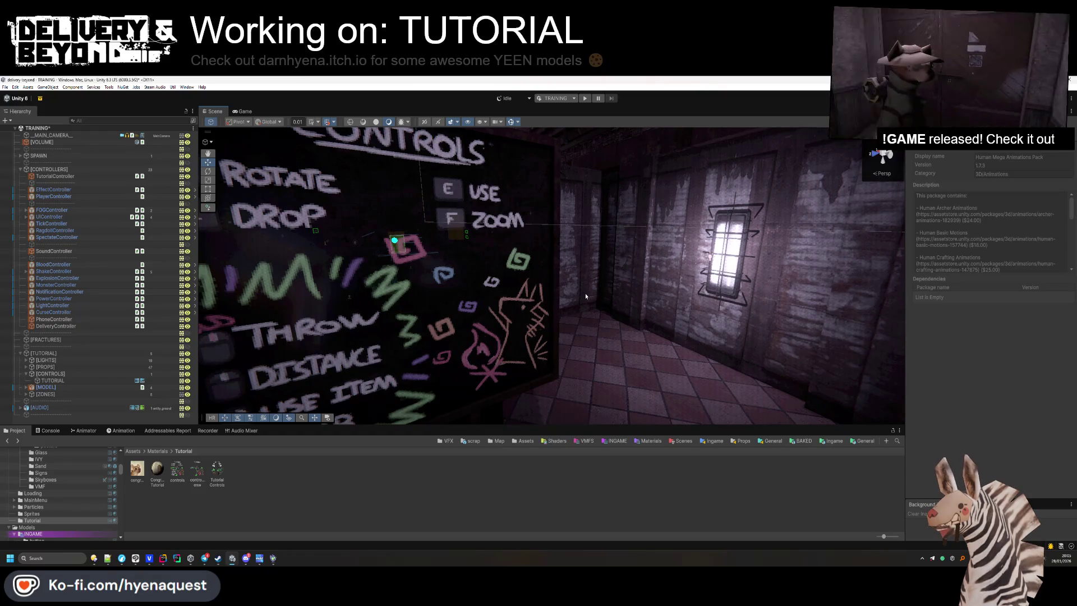
{"action": "left_click_drag", "start_coordinate": [587, 294], "coordinate": [576, 303]}
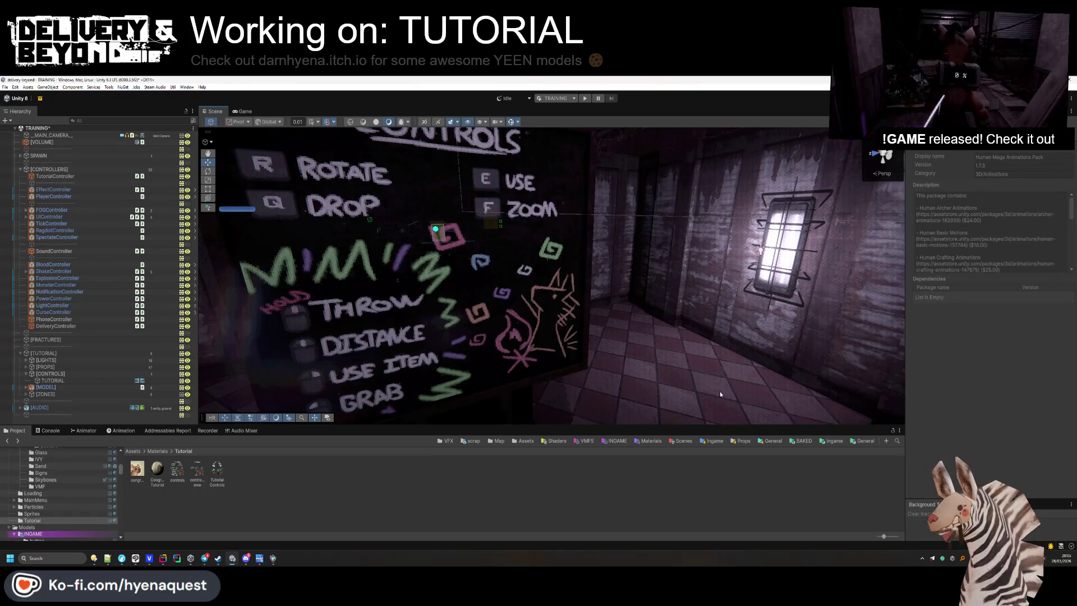
{"action": "scroll", "coordinate": [677, 306], "scroll_direction": "down", "scroll_amount": 10}
{"action": "scroll", "coordinate": [676, 307], "scroll_direction": "up", "scroll_amount": 10}
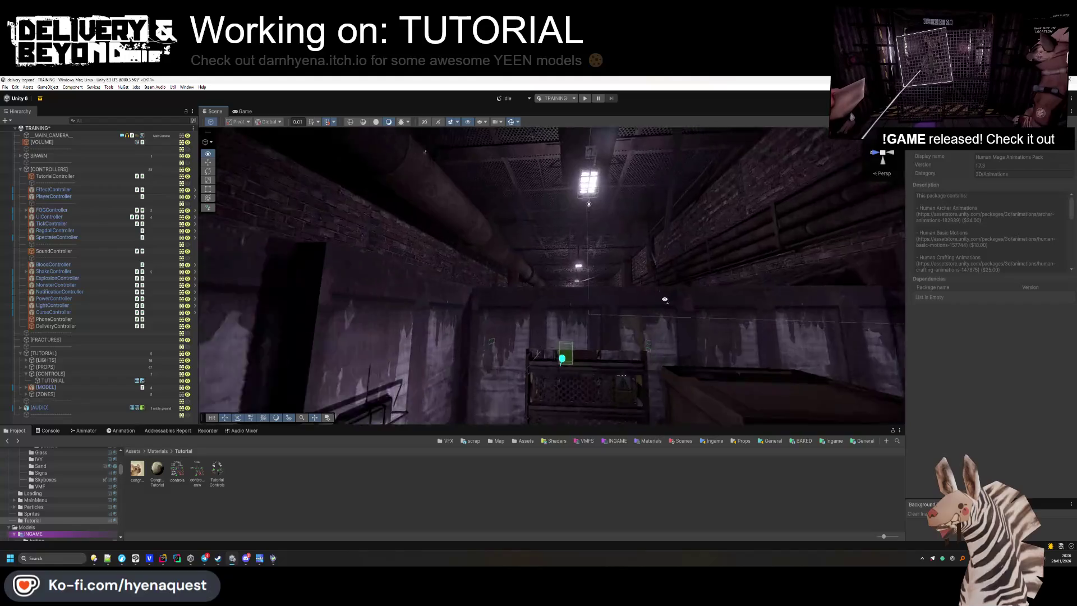
{"action": "scroll", "coordinate": [675, 312], "scroll_direction": "up", "scroll_amount": 10}
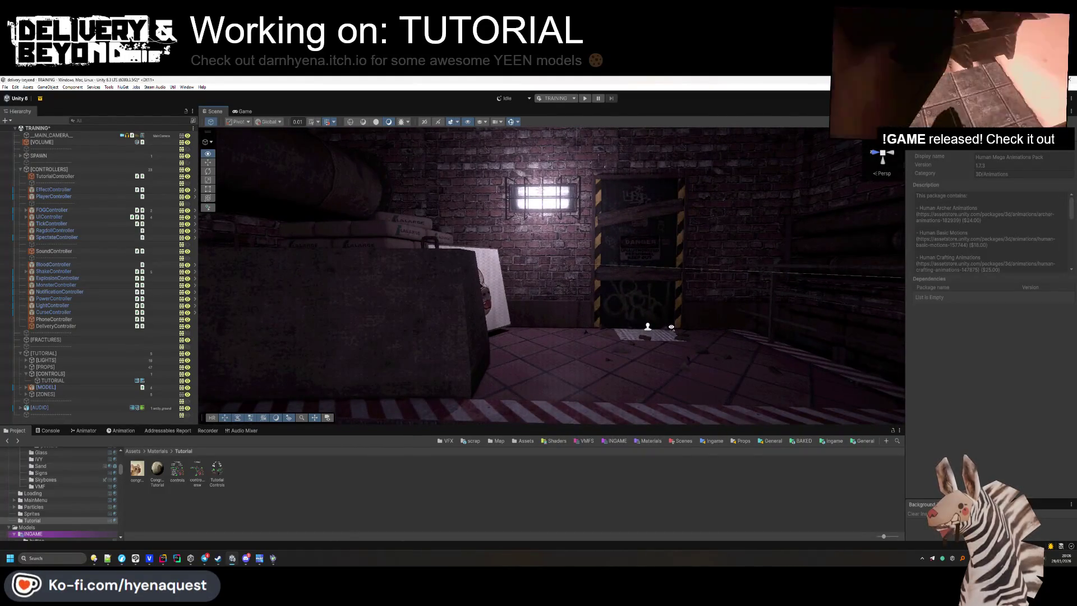
{"action": "mouse_move", "coordinate": [671, 326]}
{"action": "left_mouse_down"}
{"action": "mouse_move", "coordinate": [628, 365]}
{"action": "mouse_move", "coordinate": [472, 405]}
{"action": "mouse_move", "coordinate": [404, 314]}
{"action": "mouse_move", "coordinate": [253, 213]}
{"action": "mouse_move", "coordinate": [341, 157]}
{"action": "mouse_move", "coordinate": [576, 331]}
{"action": "mouse_move", "coordinate": [606, 328]}
{"action": "left_mouse_up"}
{"action": "left_click", "coordinate": [606, 332]}
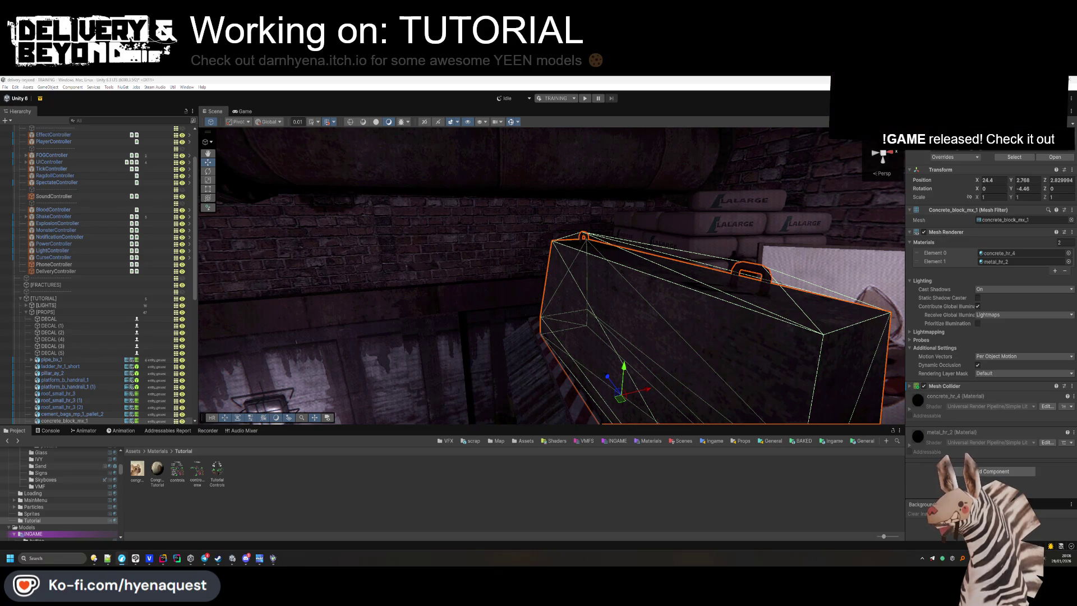
Move the browser window with The Grand Bundle itch.io page to the centre of the screen.
{"action": "mouse_move", "coordinate": [1076, 284]}
{"action": "left_mouse_down"}
{"action": "mouse_move", "coordinate": [936, 284]}
{"action": "mouse_move", "coordinate": [616, 159]}
{"action": "left_mouse_up"}
Scroll through The Grand Bundle page and open the PSX Mega Pack in a new tab.
{"action": "scroll", "coordinate": [586, 314], "scroll_direction": "down", "scroll_amount": 4}
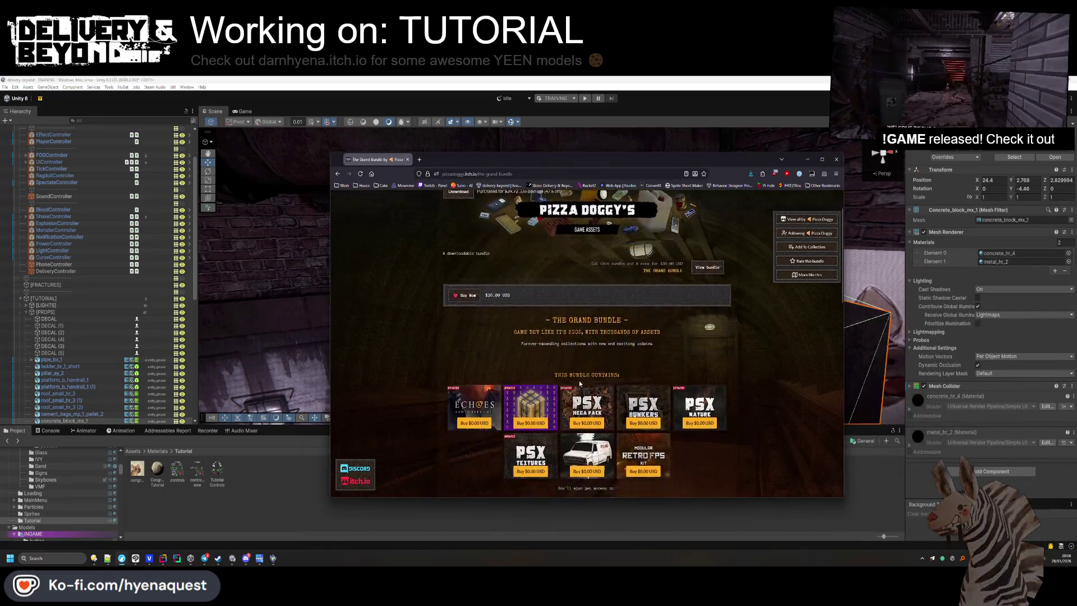
{"action": "scroll", "coordinate": [587, 321], "scroll_direction": "down", "scroll_amount": 1}
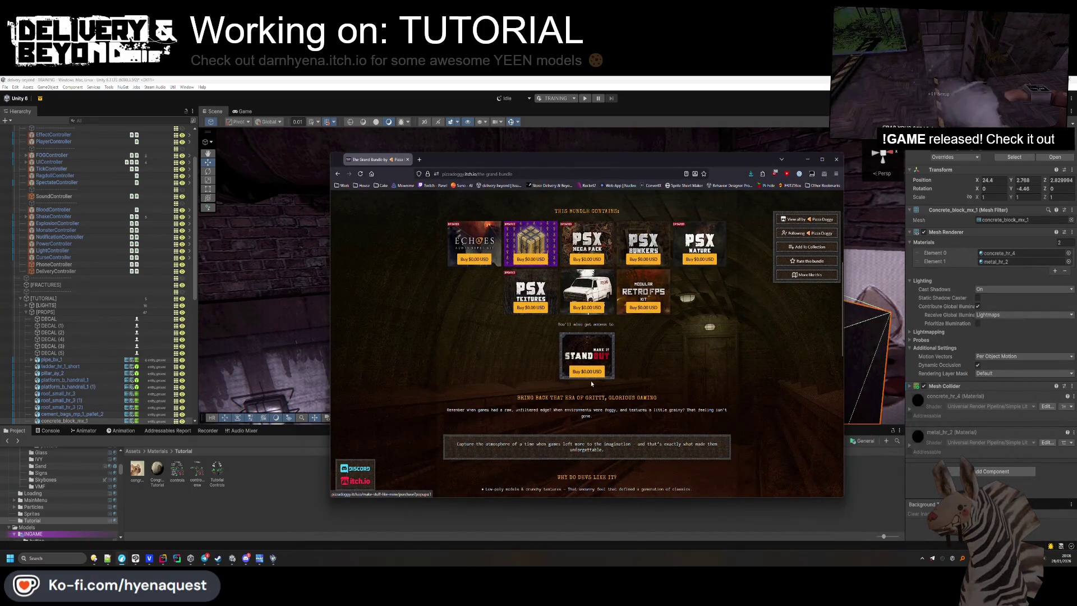
{"action": "scroll", "coordinate": [590, 381], "scroll_direction": "up", "scroll_amount": 5}
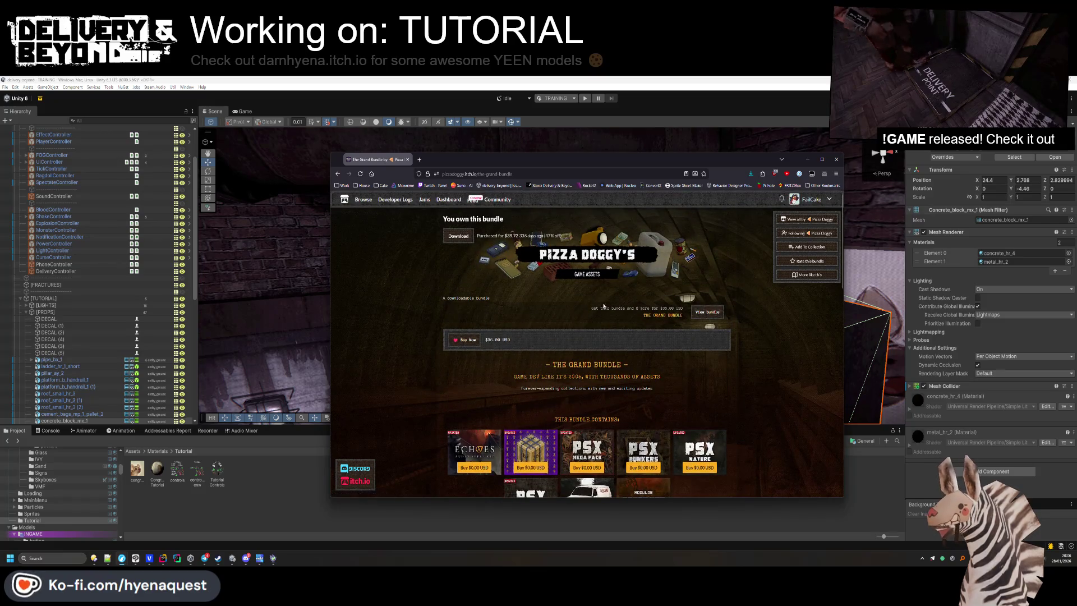
{"action": "scroll", "coordinate": [603, 306], "scroll_direction": "down", "scroll_amount": 5}
{"action": "left_click", "coordinate": [593, 393]}
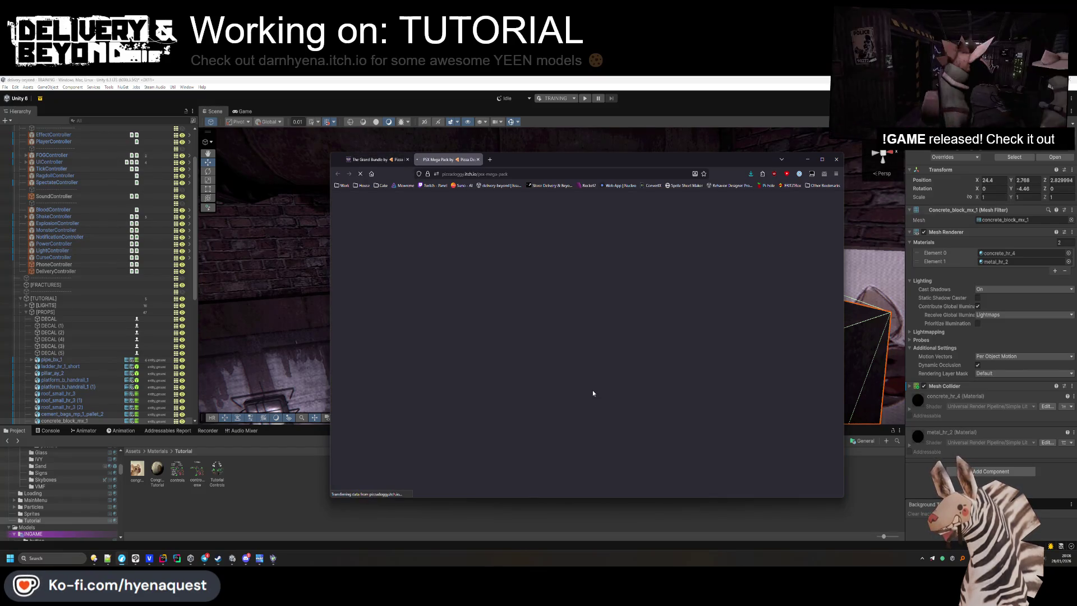
Look over the PSX Mega Pack page, close it, and minimize the browser.
{"action": "scroll", "coordinate": [594, 393], "scroll_direction": "down", "scroll_amount": 5}
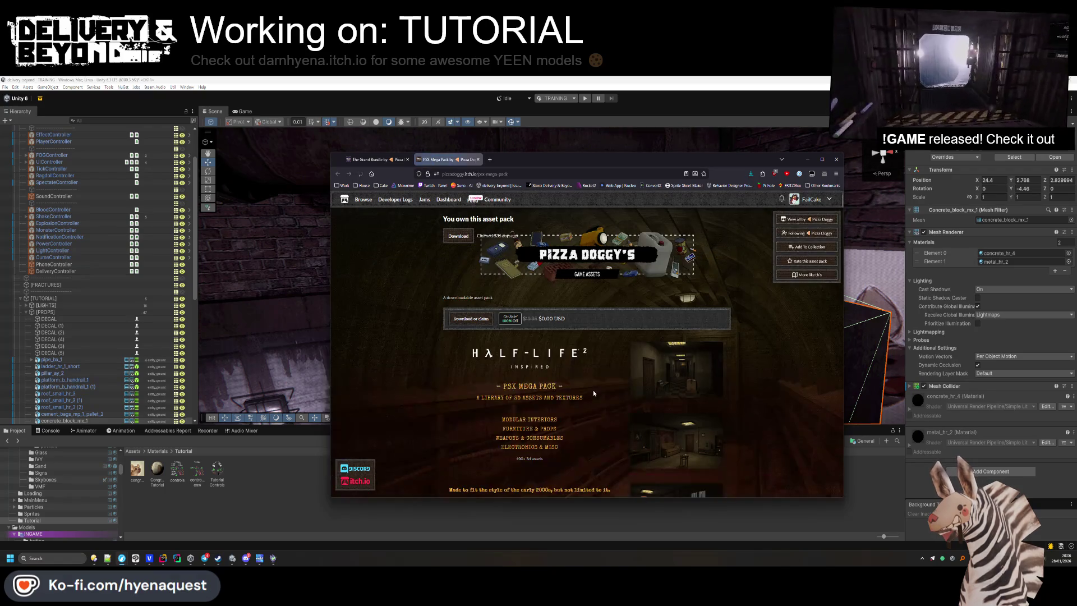
{"action": "scroll", "coordinate": [593, 393], "scroll_direction": "down", "scroll_amount": 3}
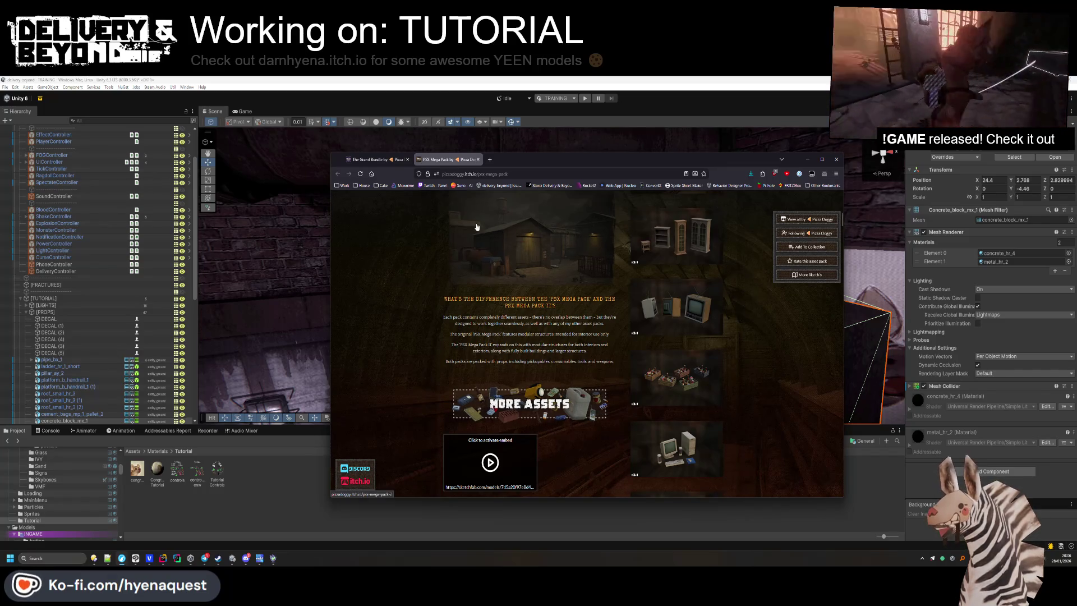
{"action": "left_click", "coordinate": [478, 159]}
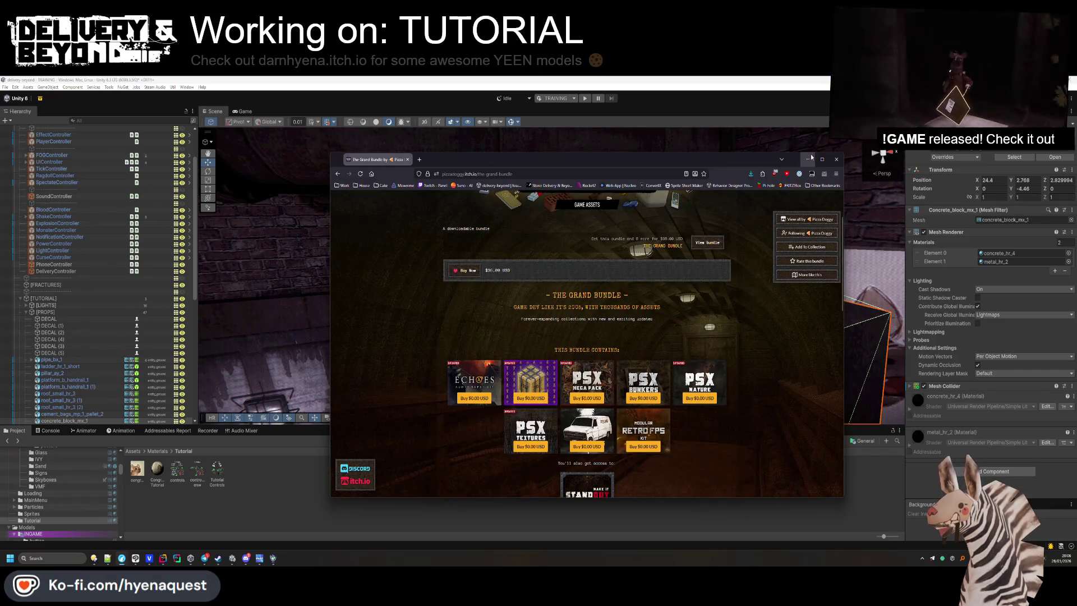
{"action": "left_click", "coordinate": [808, 160]}
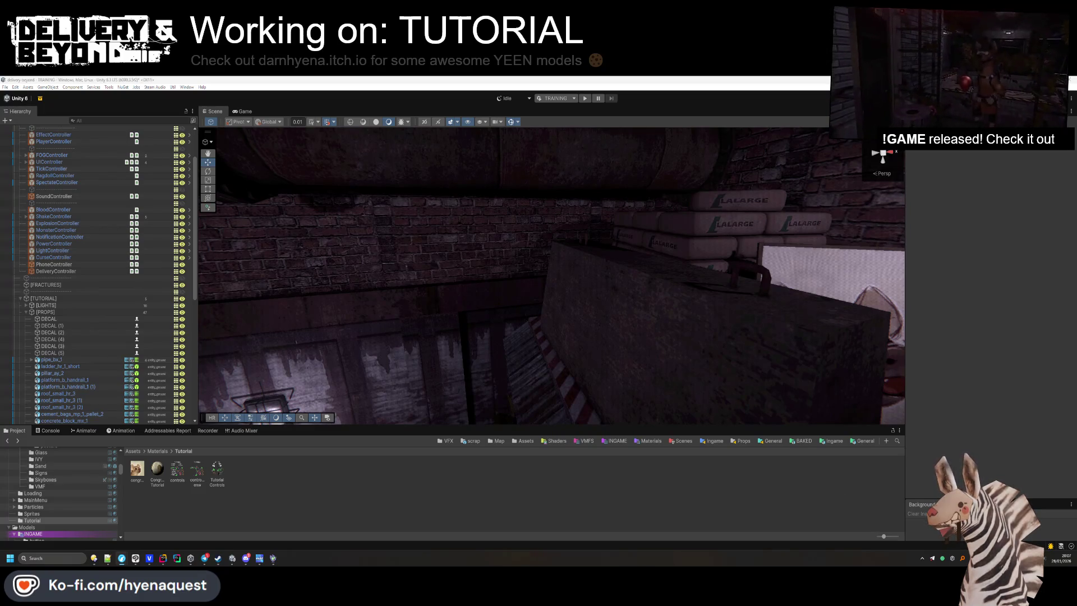
Restore the browser to the Unity Vehicles 0.1.1-exp.1 Getting Started page.
{"action": "left_click", "coordinate": [425, 251]}
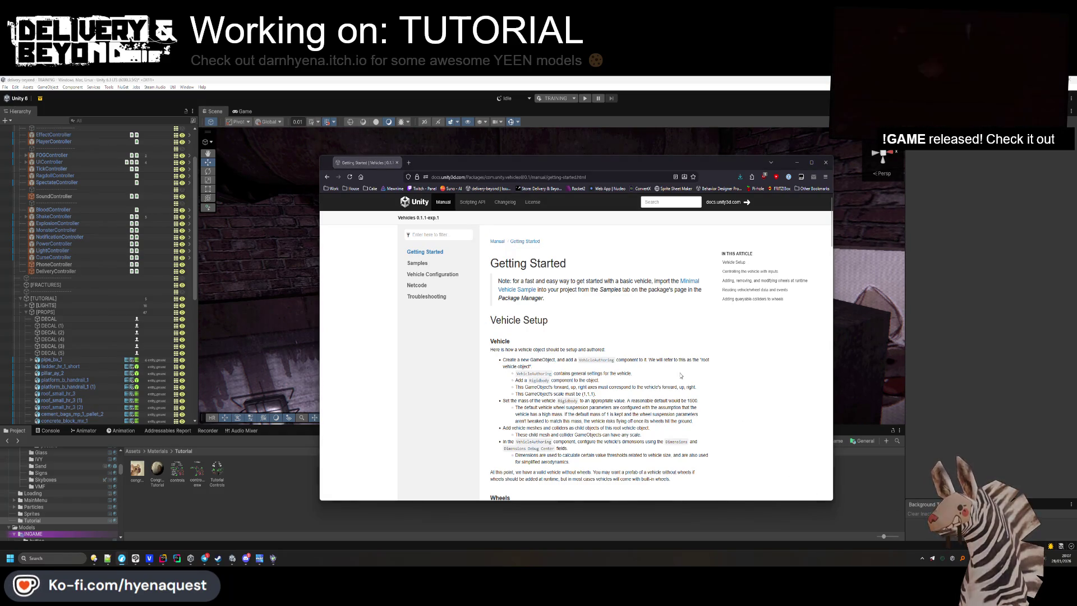
Browse the Vehicles docs' Samples, Vehicle Configuration and Netcode pages, then return to Getting Started.
{"action": "scroll", "coordinate": [540, 333], "scroll_direction": "down", "scroll_amount": 10}
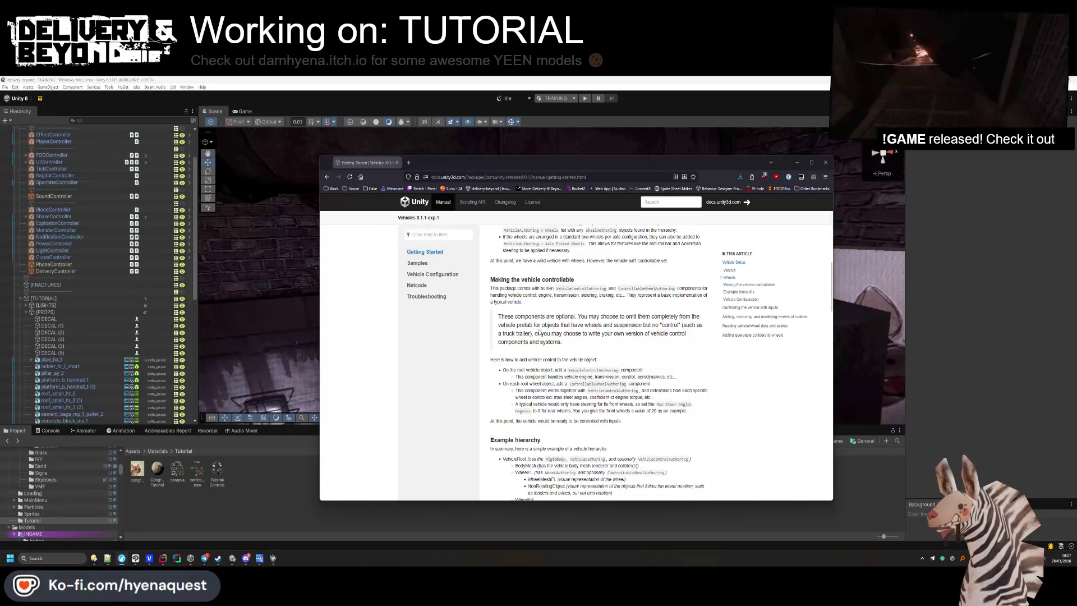
{"action": "scroll", "coordinate": [540, 334], "scroll_direction": "up", "scroll_amount": 10}
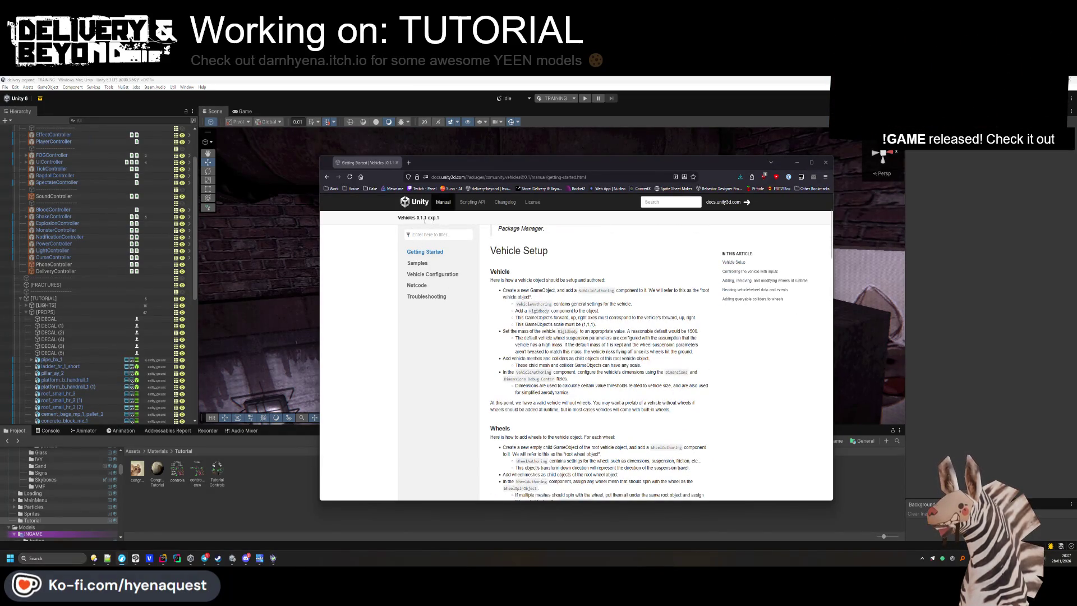
{"action": "left_click", "coordinate": [417, 264]}
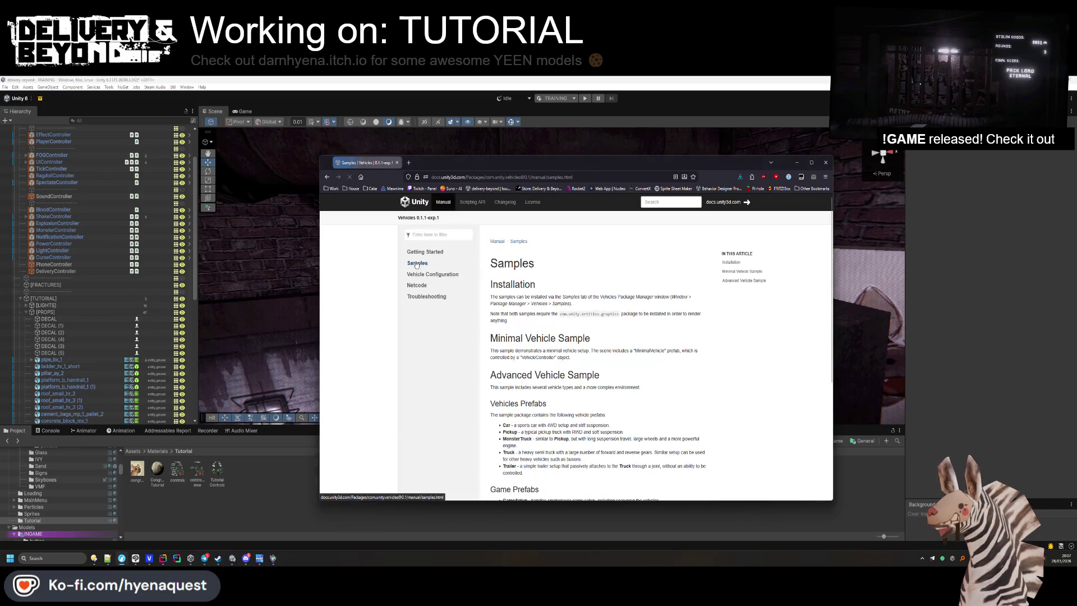
{"action": "left_click", "coordinate": [442, 274]}
{"action": "scroll", "coordinate": [551, 343], "scroll_direction": "down", "scroll_amount": 5}
{"action": "scroll", "coordinate": [551, 343], "scroll_direction": "down", "scroll_amount": 8}
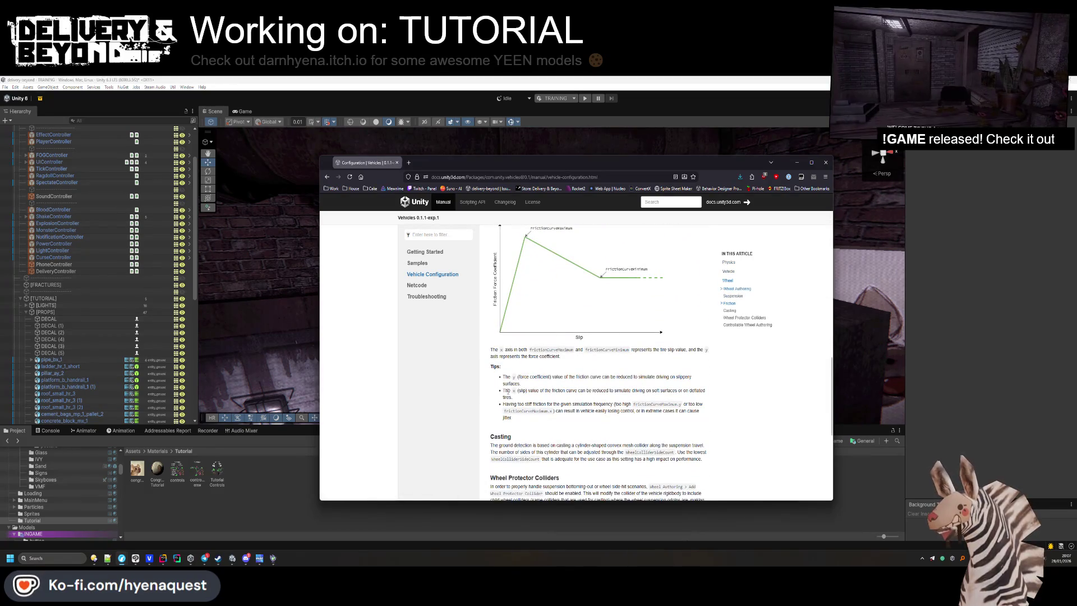
{"action": "scroll", "coordinate": [504, 393], "scroll_direction": "down", "scroll_amount": 4}
{"action": "scroll", "coordinate": [503, 392], "scroll_direction": "up", "scroll_amount": 10}
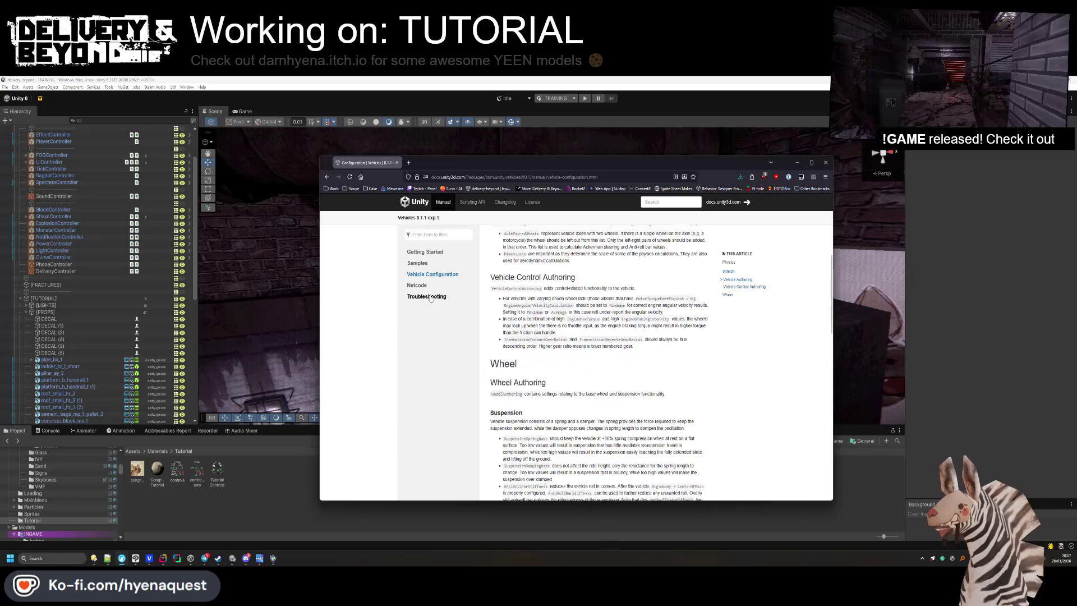
{"action": "left_click", "coordinate": [417, 285]}
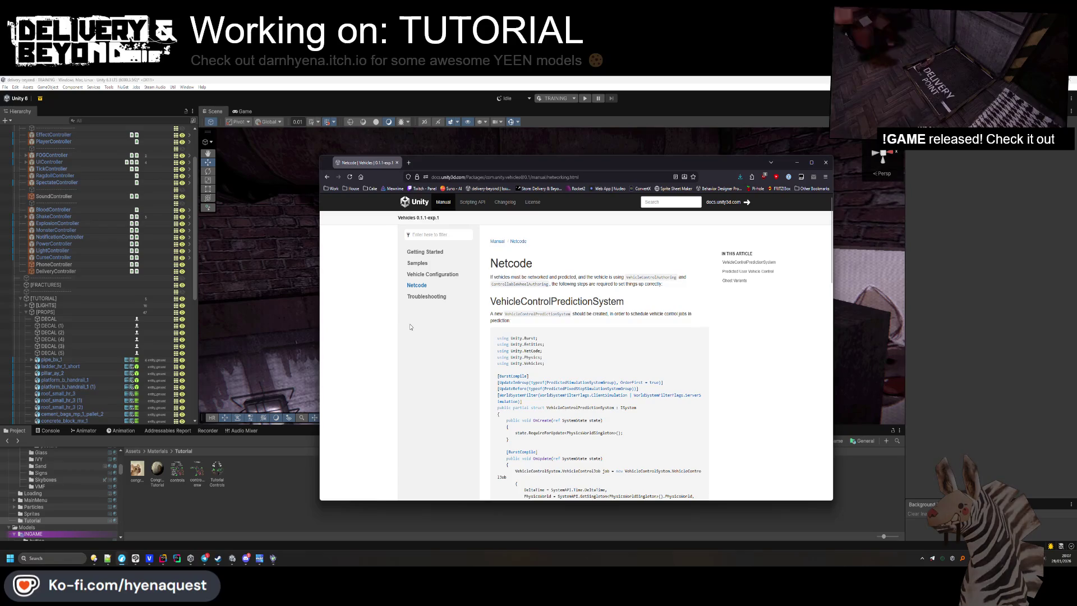
{"action": "left_click", "coordinate": [425, 252]}
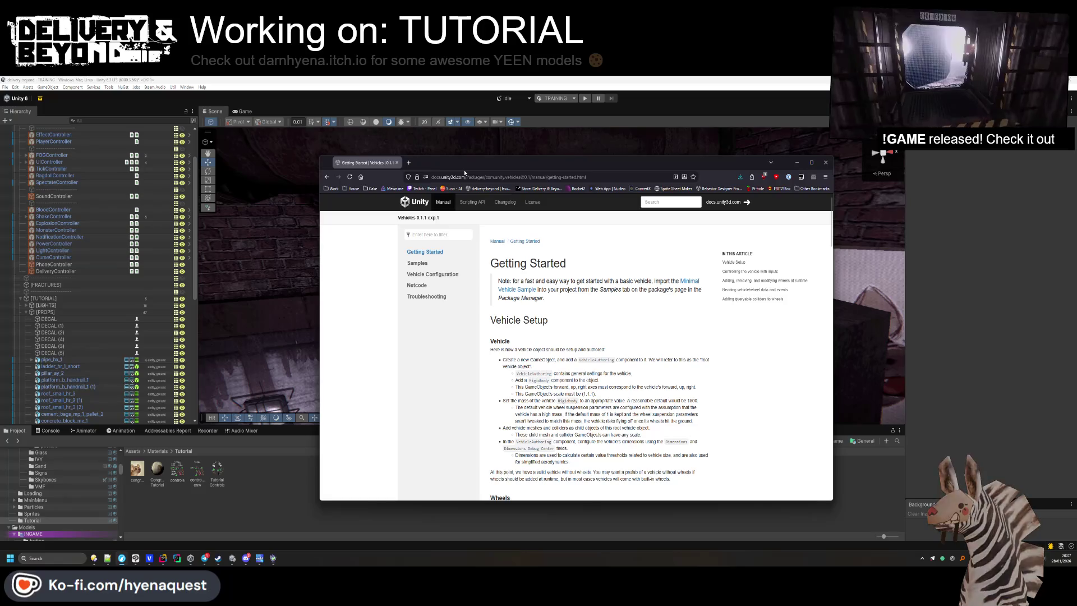
Select the package version in the docs address, dismiss the suggestions, and bring Unity forward.
{"action": "left_click", "coordinate": [492, 177]}
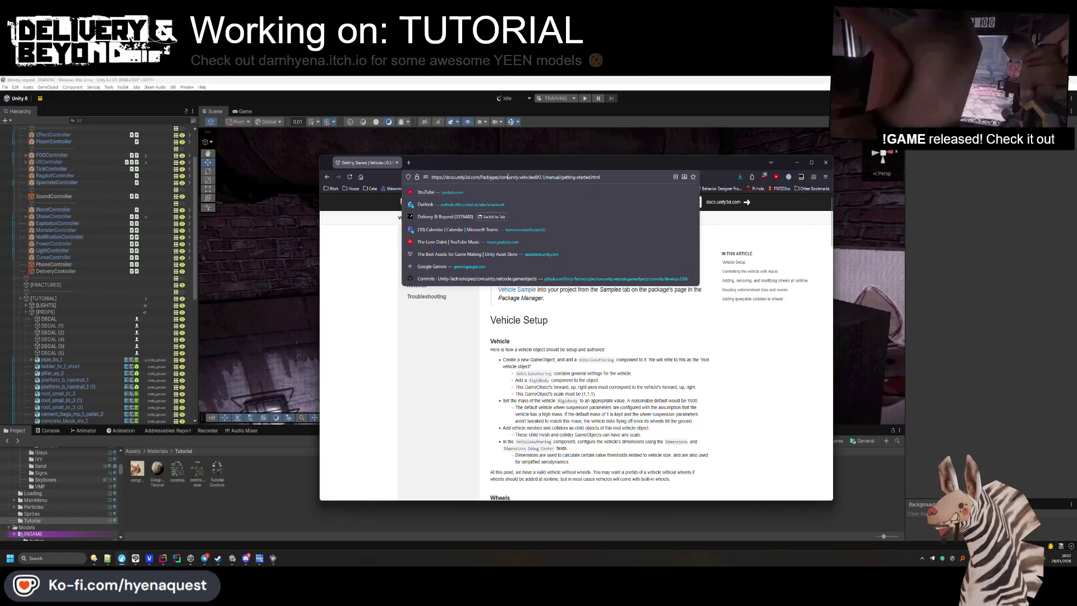
{"action": "left_click_drag", "start_coordinate": [500, 178], "coordinate": [543, 178]}
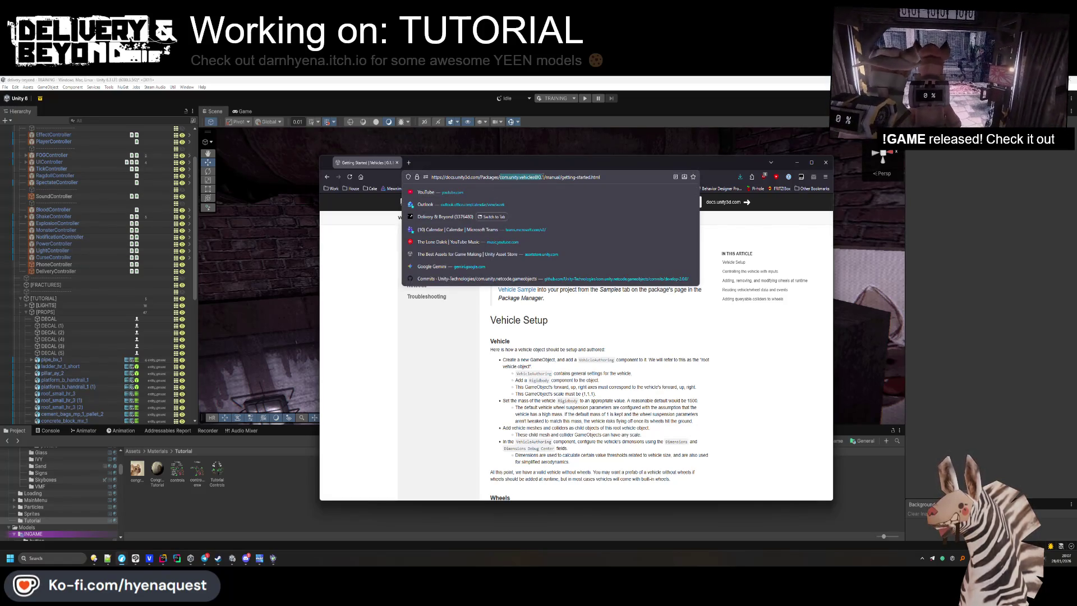
{"action": "key", "text": "alt+Tab"}
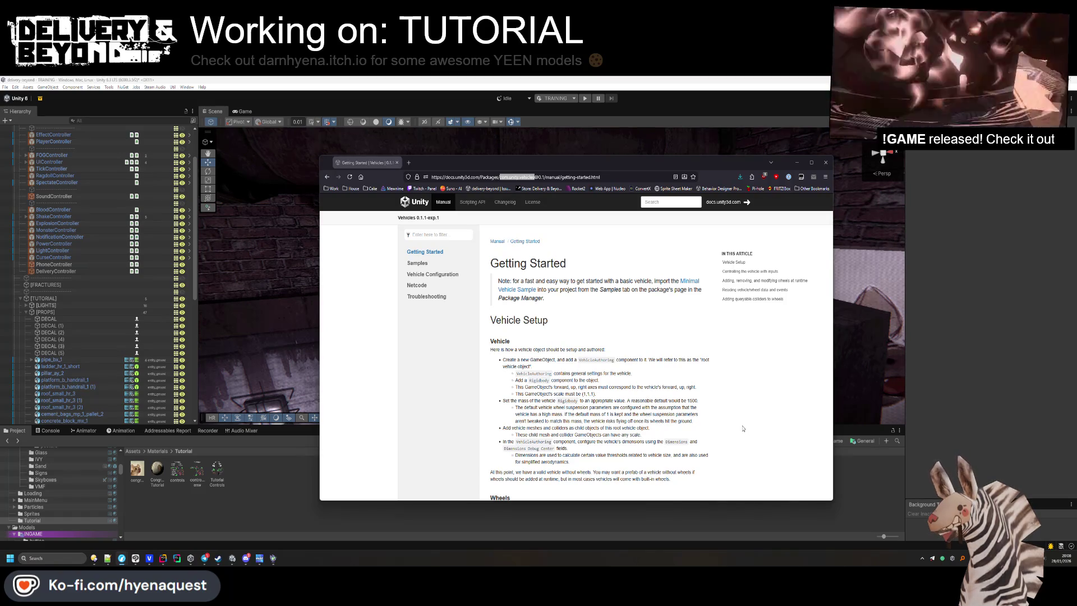
{"action": "left_click", "coordinate": [878, 470]}
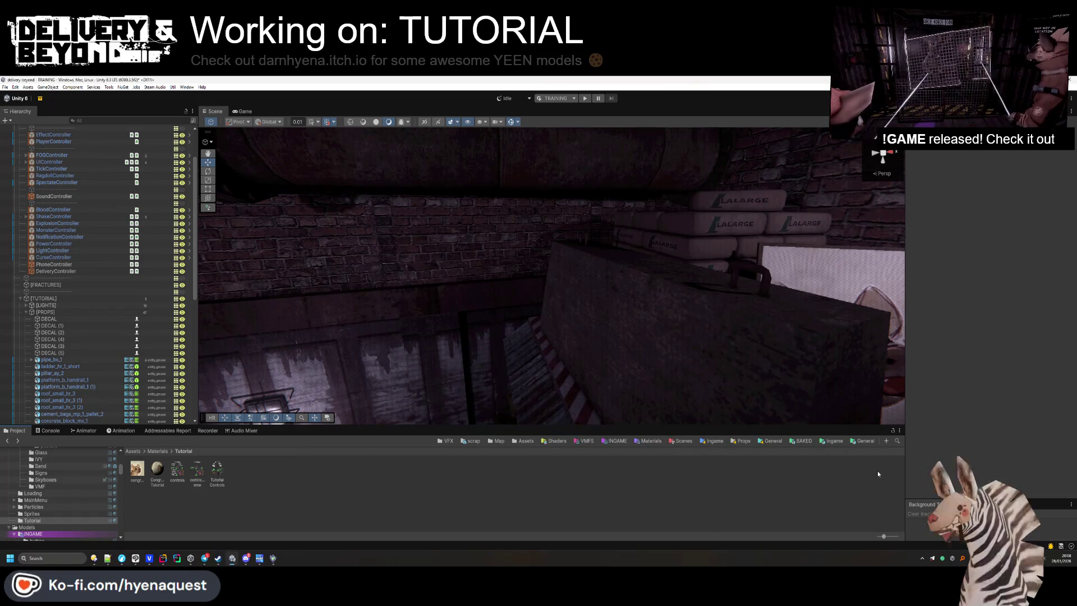
Fly the Scene camera through the pipe corridor and brick shaft to face the lit grate.
{"action": "right_click", "coordinate": [726, 340]}
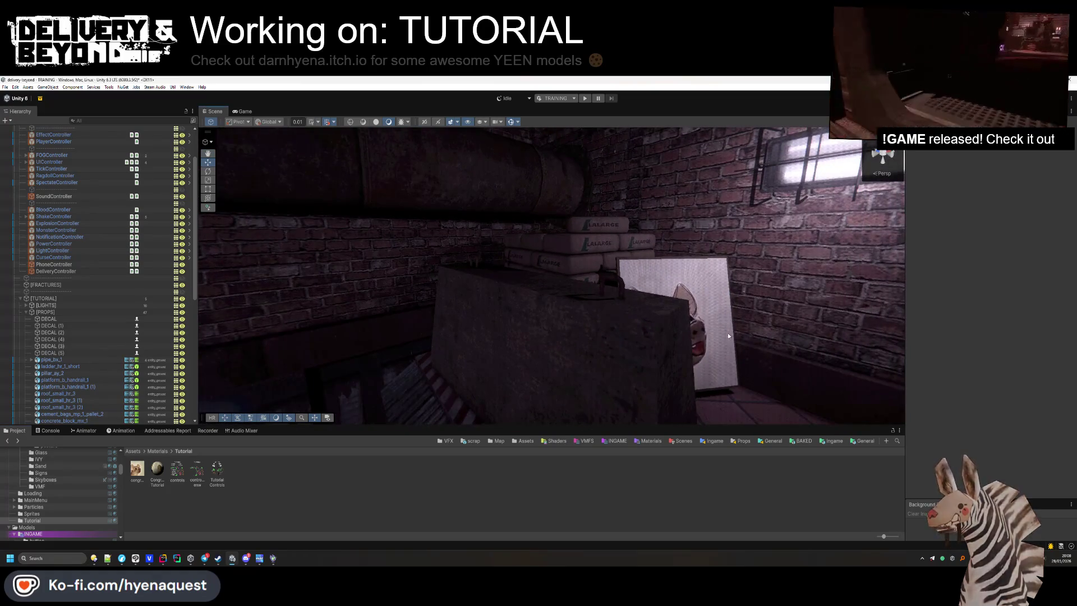
{"action": "key", "text": "w"}
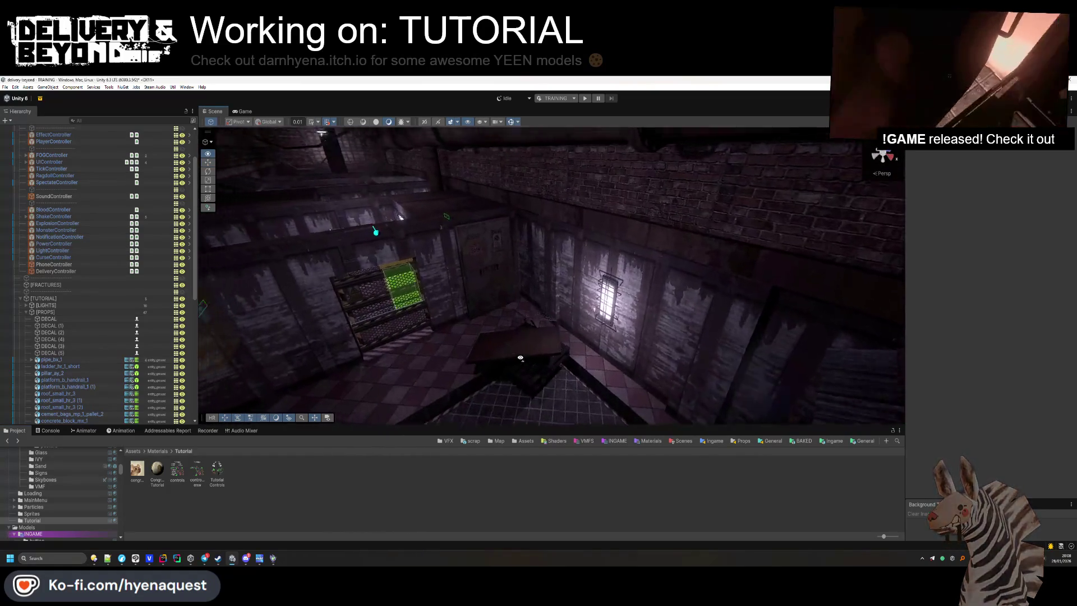
{"action": "key", "text": "w"}
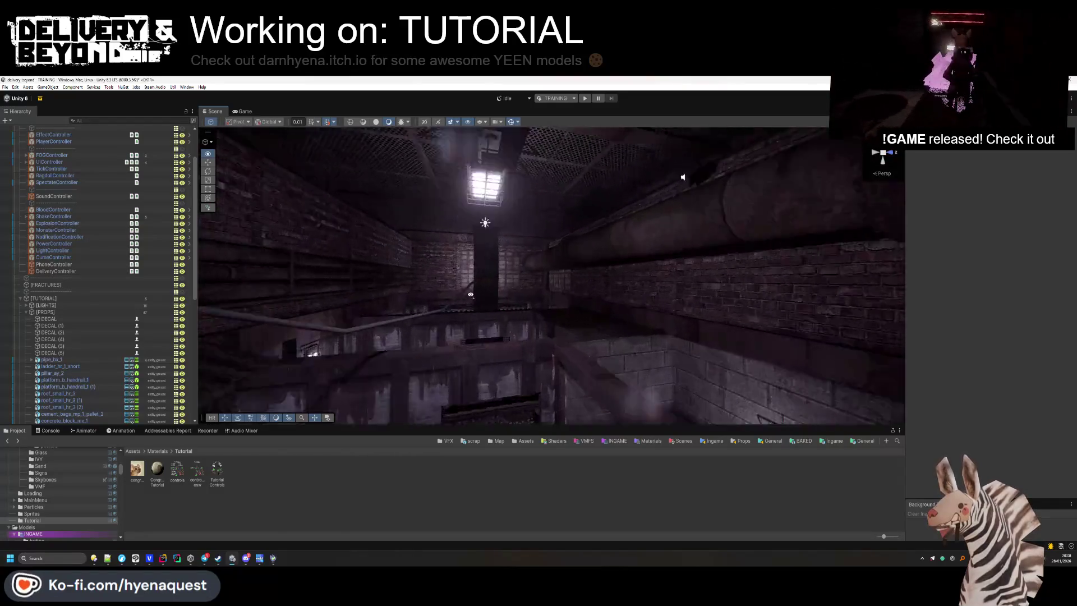
{"action": "right_click", "coordinate": [501, 361]}
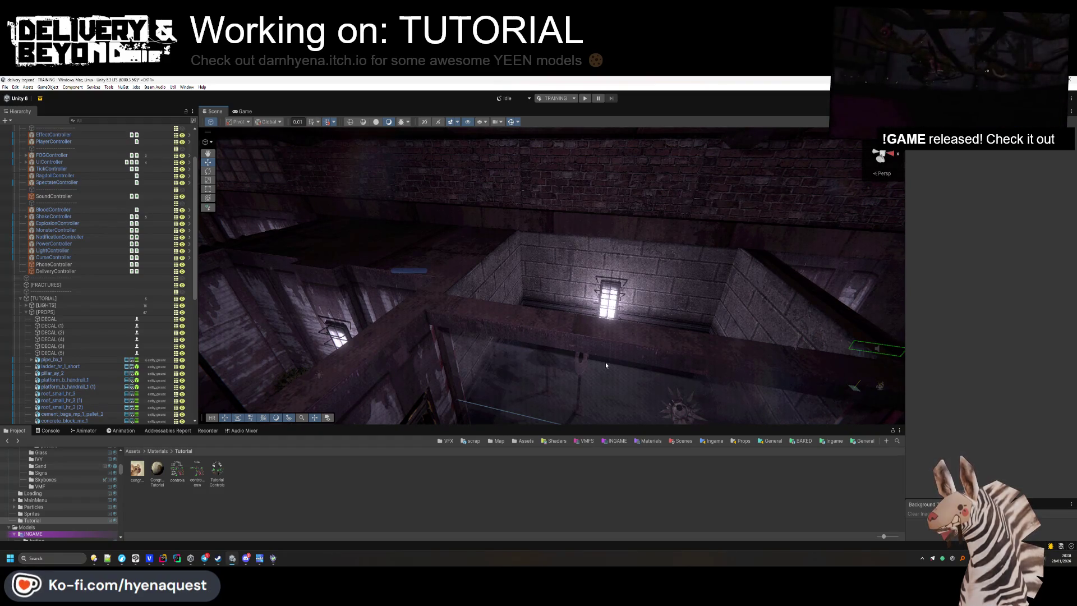
{"action": "right_click", "coordinate": [604, 362]}
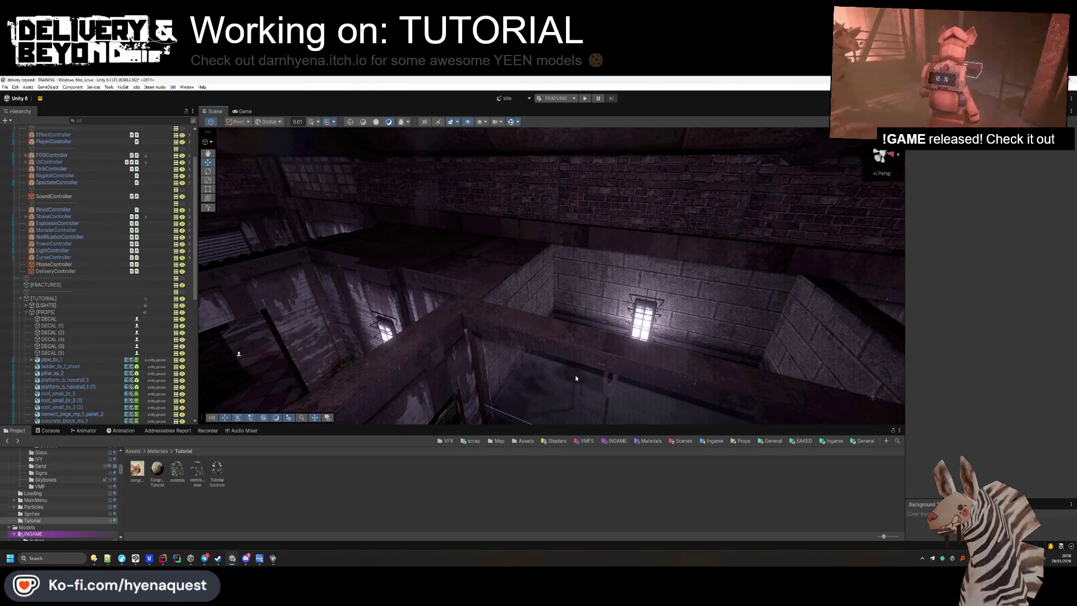
Orbit around the courtyard's lit window and ceiling pipes, then switch to the Delivery & Beyond Steam page.
{"action": "mouse_move", "coordinate": [575, 379]}
{"action": "left_mouse_down"}
{"action": "mouse_move", "coordinate": [583, 341]}
{"action": "mouse_move", "coordinate": [638, 325]}
{"action": "mouse_move", "coordinate": [570, 246]}
{"action": "mouse_move", "coordinate": [511, 235]}
{"action": "left_mouse_up"}
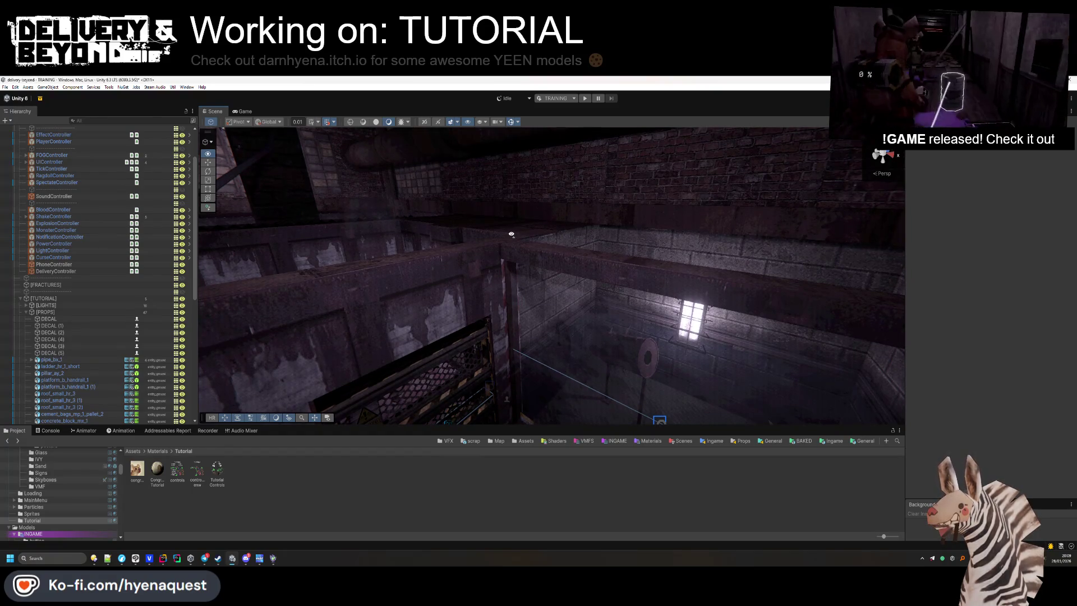
{"action": "left_click_drag", "start_coordinate": [511, 234], "coordinate": [513, 228]}
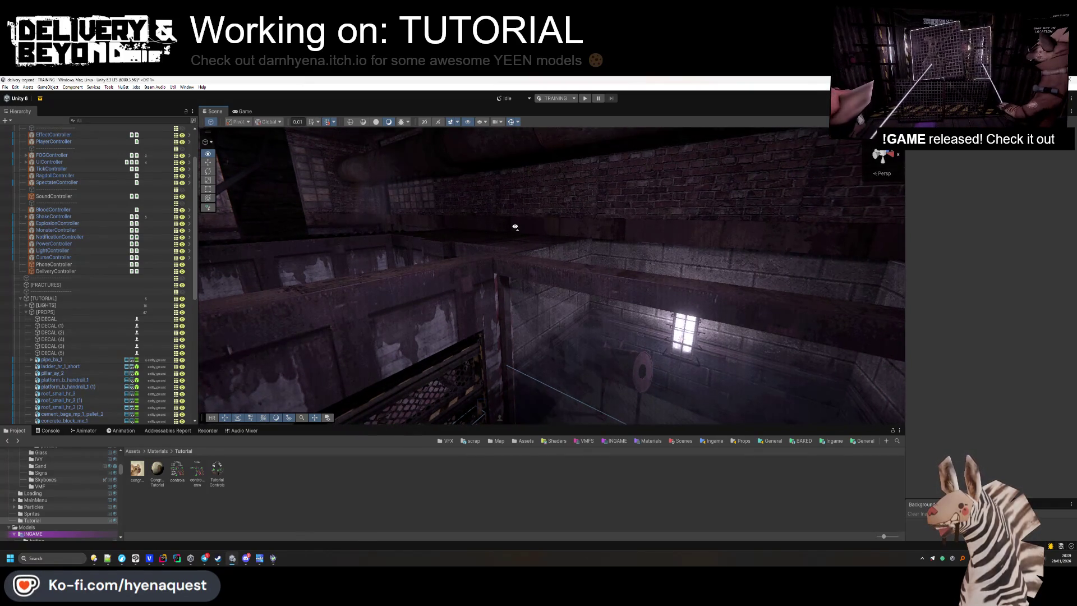
{"action": "left_click_drag", "start_coordinate": [515, 227], "coordinate": [559, 251]}
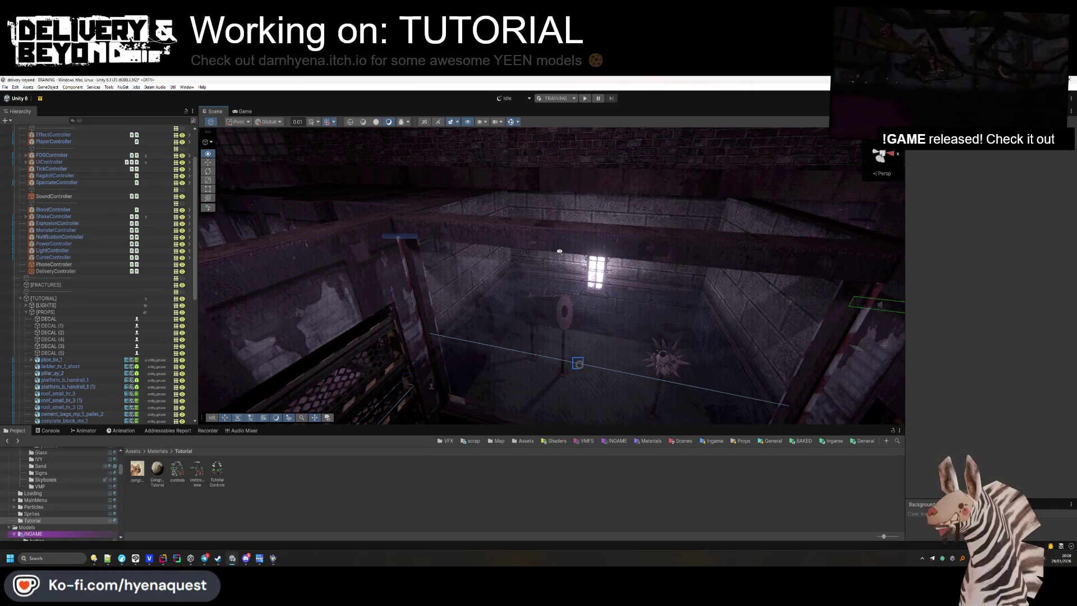
{"action": "mouse_move", "coordinate": [559, 252]}
{"action": "left_mouse_down"}
{"action": "mouse_move", "coordinate": [528, 197]}
{"action": "mouse_move", "coordinate": [514, 217]}
{"action": "left_mouse_up"}
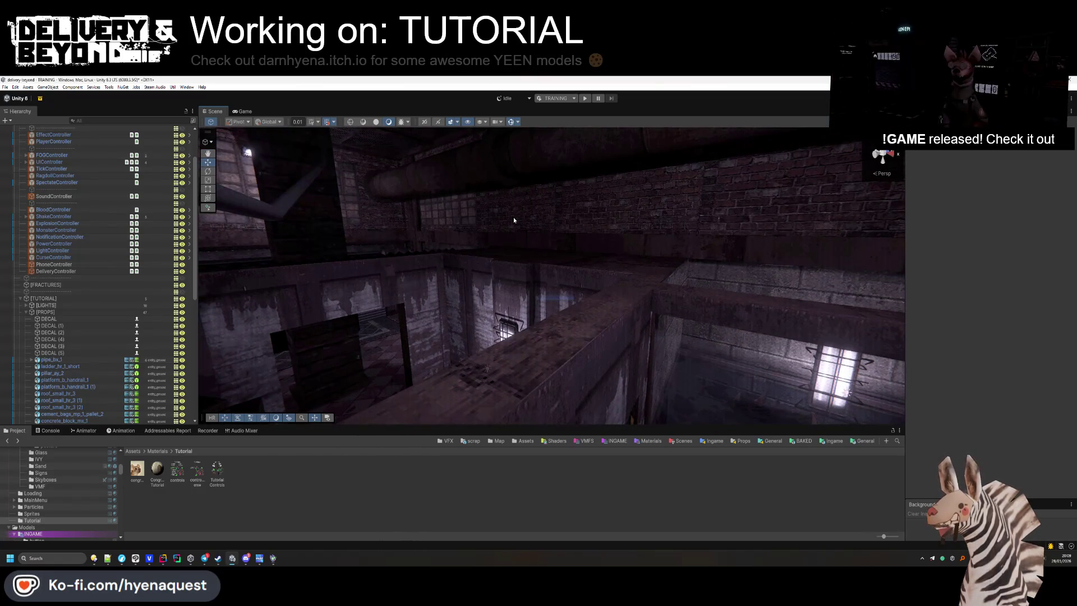
{"action": "mouse_move", "coordinate": [532, 271]}
{"action": "left_mouse_down"}
{"action": "mouse_move", "coordinate": [513, 241]}
{"action": "mouse_move", "coordinate": [489, 237]}
{"action": "mouse_move", "coordinate": [399, 302]}
{"action": "mouse_move", "coordinate": [585, 325]}
{"action": "mouse_move", "coordinate": [596, 341]}
{"action": "left_mouse_up"}
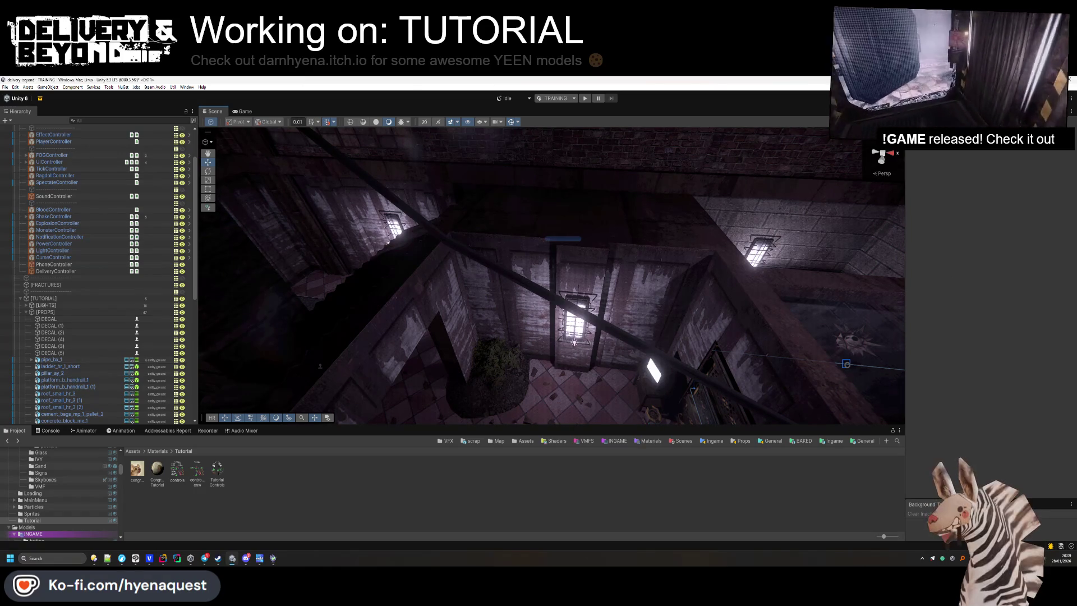
{"action": "key", "text": "alt+Tab"}
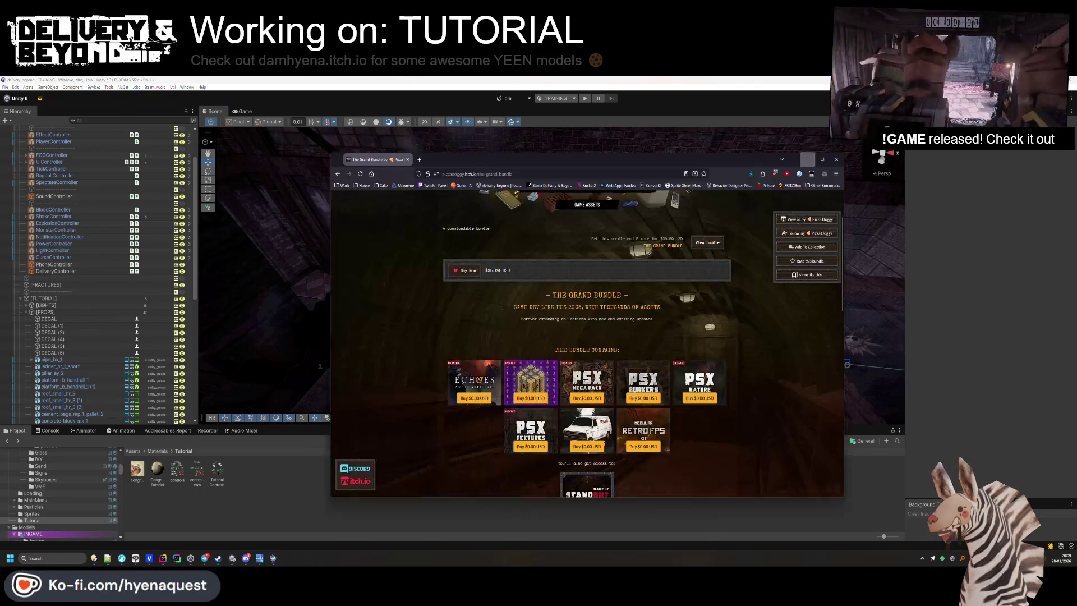
{"action": "key", "text": "alt+Tab"}
{"action": "key", "text": "alt+Tab"}
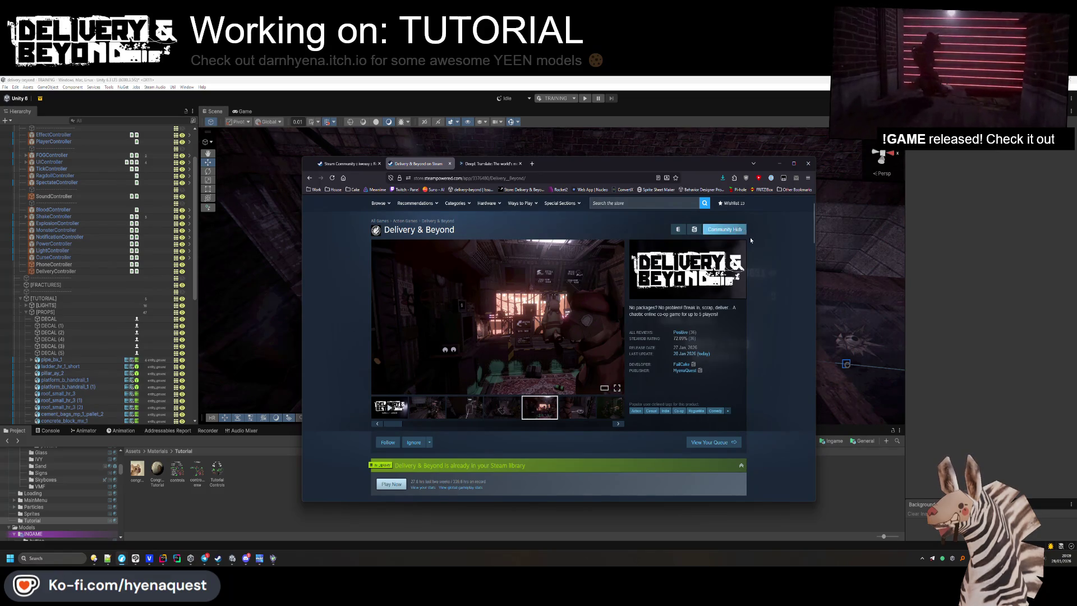
Bring Unity back in front and move the camera down the brick corridor to the tiled shelf room.
{"action": "left_click", "coordinate": [823, 488]}
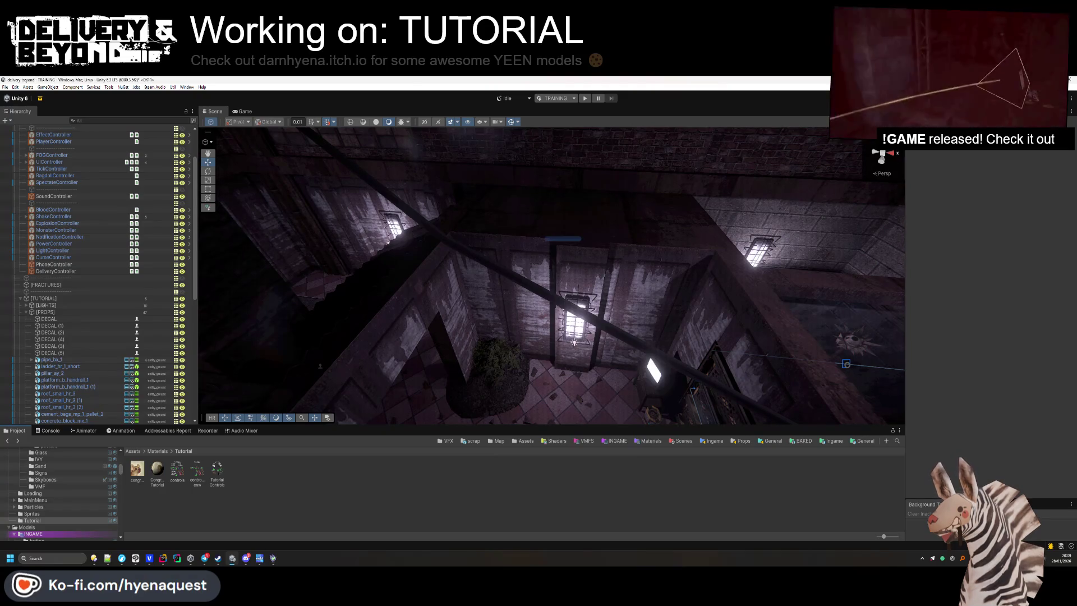
{"action": "mouse_move", "coordinate": [617, 252]}
{"action": "left_mouse_down"}
{"action": "mouse_move", "coordinate": [647, 239]}
{"action": "mouse_move", "coordinate": [543, 382]}
{"action": "left_mouse_up"}
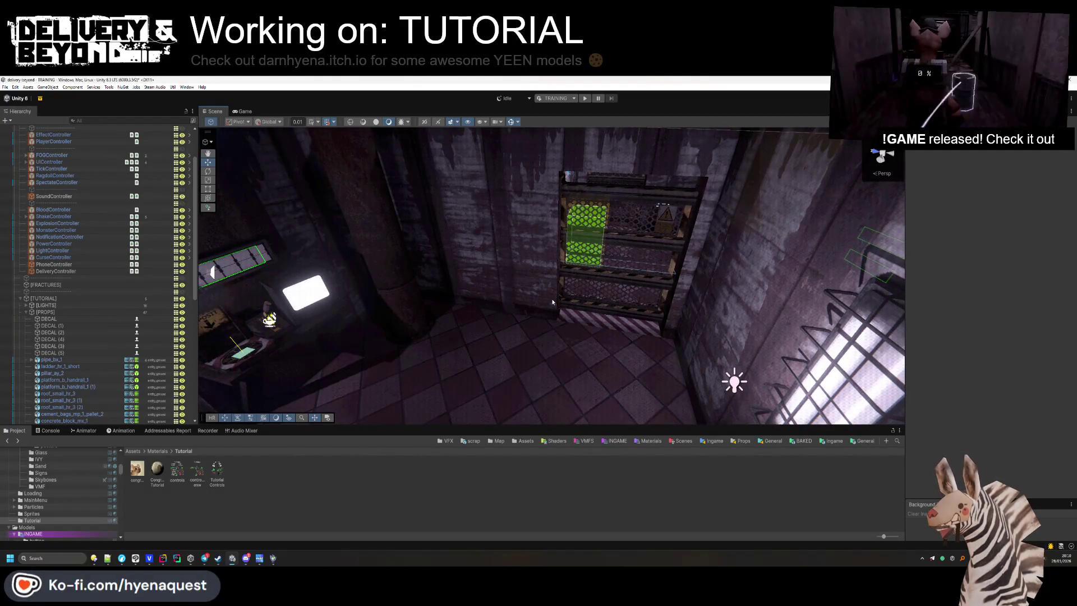
{"action": "left_click_drag", "start_coordinate": [552, 302], "coordinate": [558, 359]}
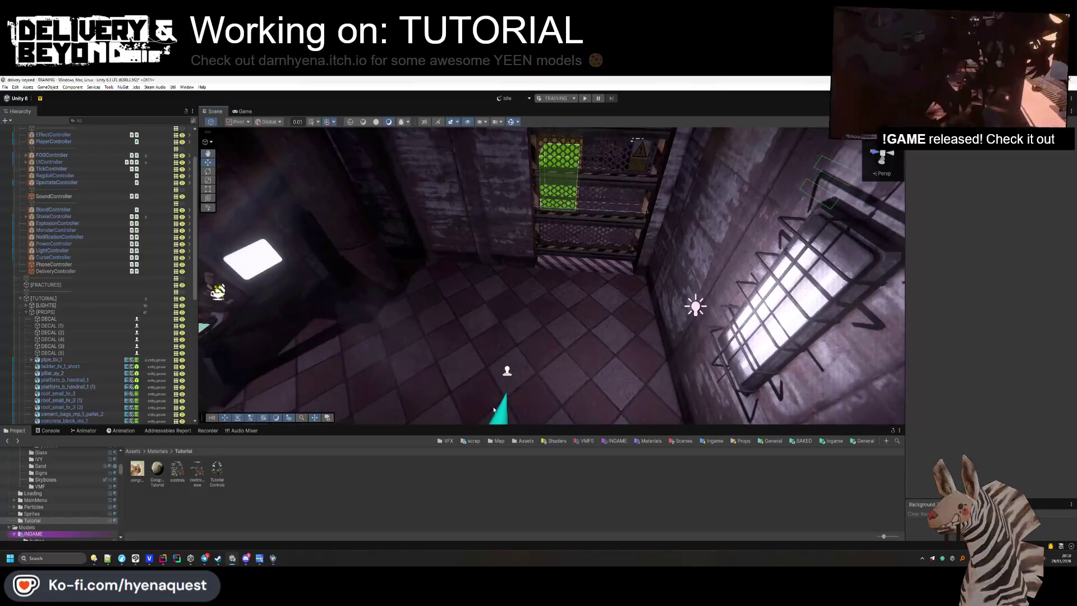
List Package Manager updates and open Human Mega Animations Pack 1.7.3 in the Asset Store.
{"action": "left_click", "coordinate": [39, 99]}
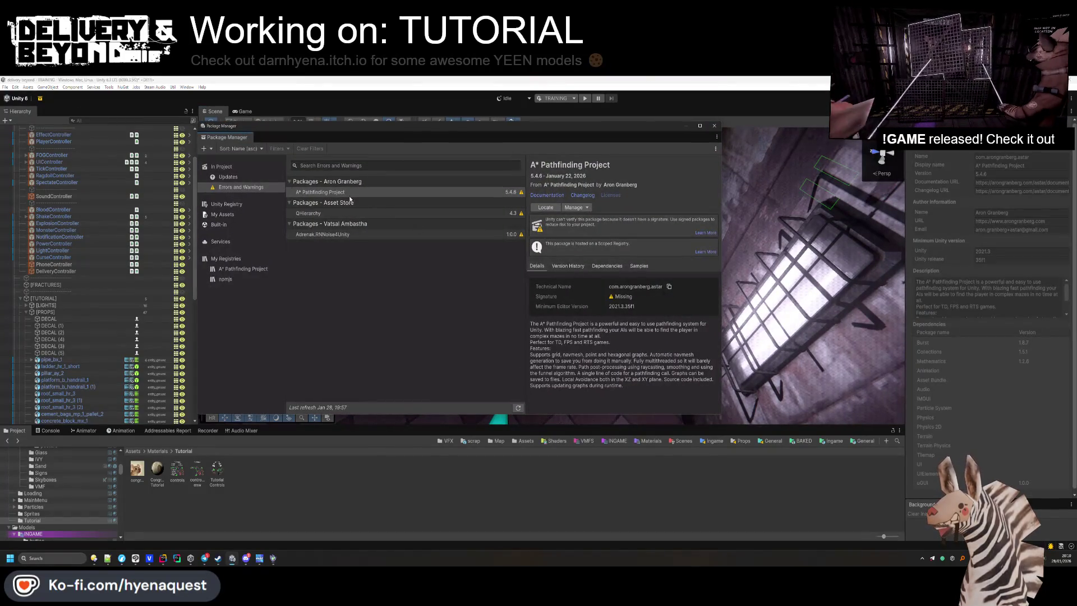
{"action": "left_click", "coordinate": [228, 177]}
{"action": "left_click", "coordinate": [352, 203]}
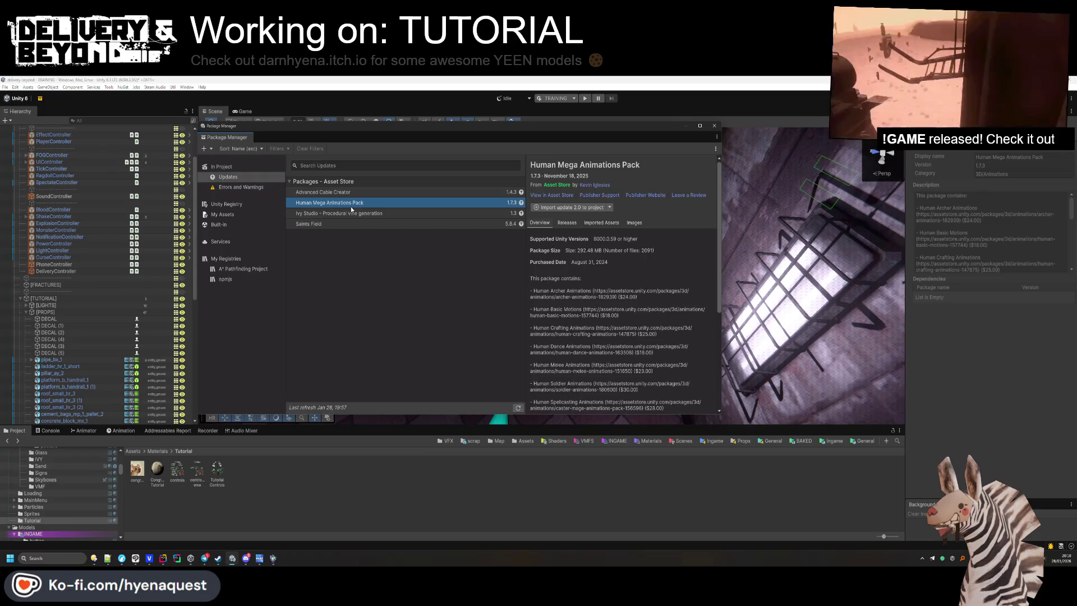
{"action": "left_click", "coordinate": [561, 195]}
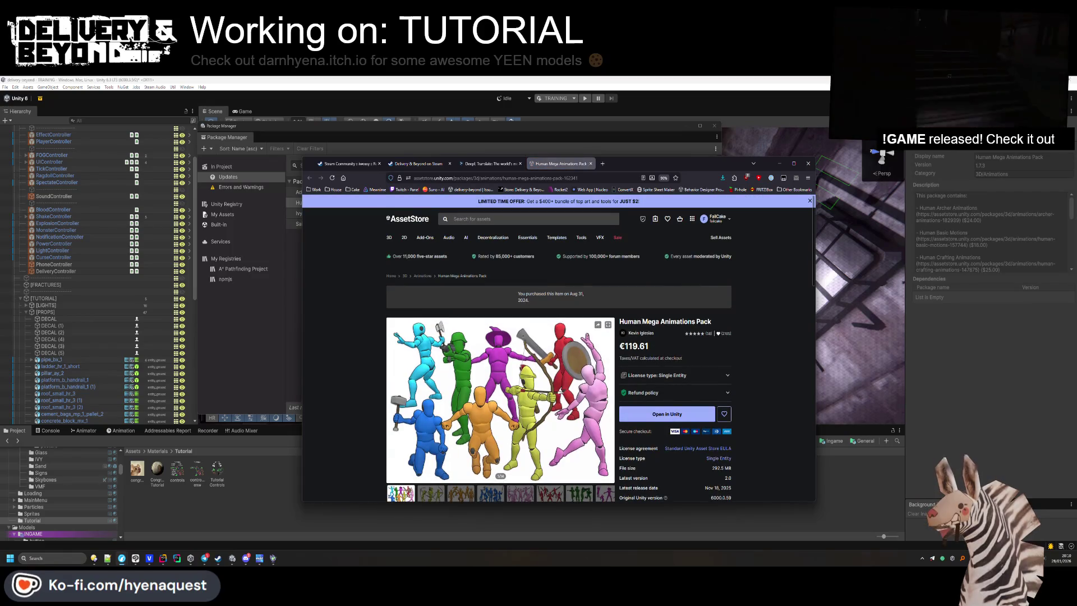
Browse the animation pack publisher's assets, then close the package and publisher tabs.
{"action": "left_click", "coordinate": [643, 335]}
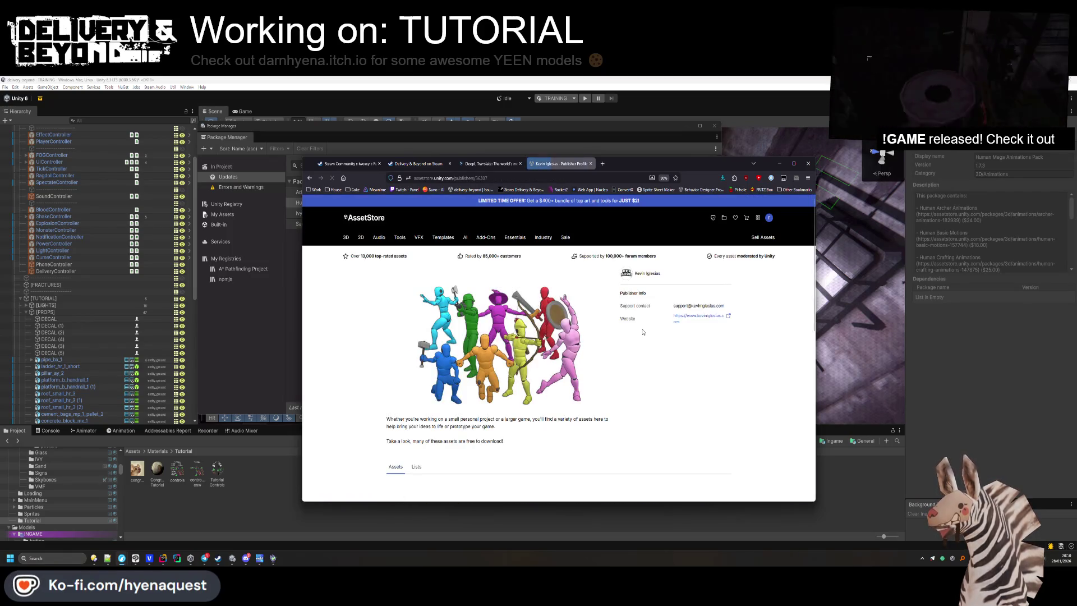
{"action": "scroll", "coordinate": [522, 336], "scroll_direction": "down", "scroll_amount": 5}
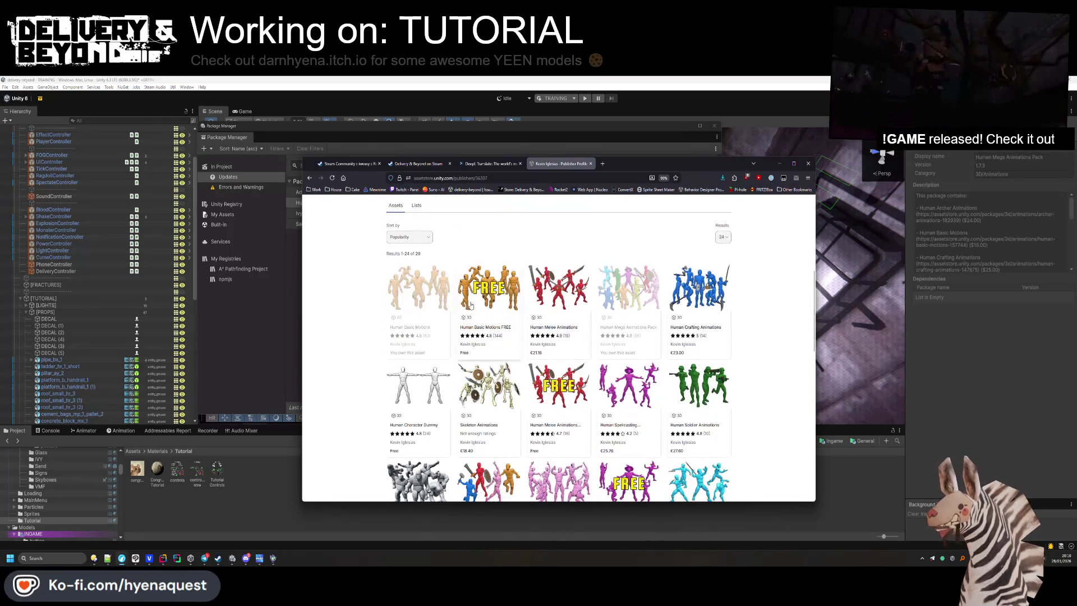
{"action": "left_click", "coordinate": [487, 302]}
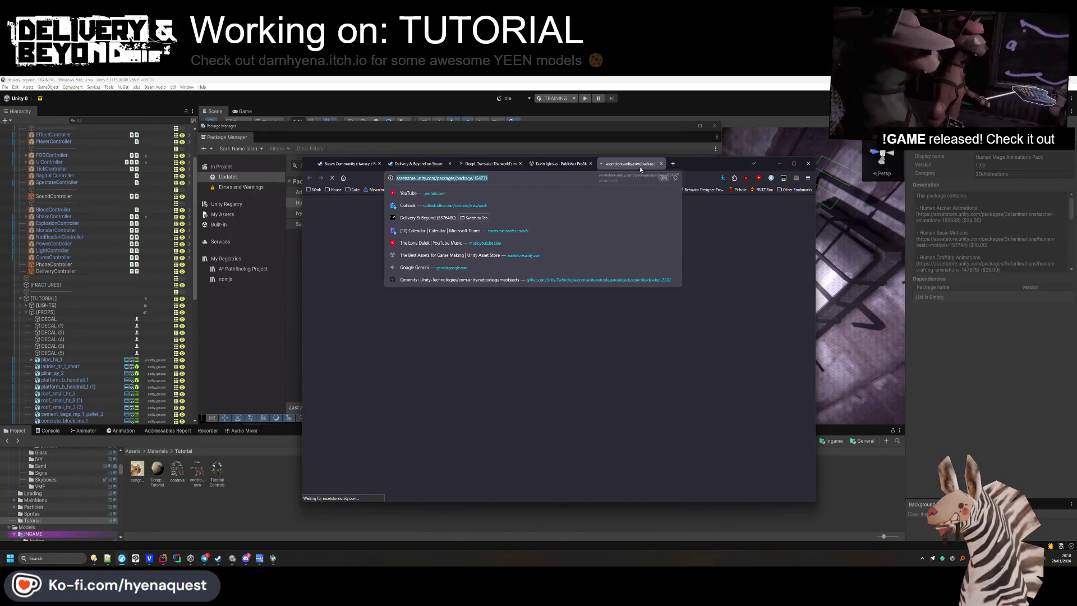
{"action": "key", "text": "ctrl+w"}
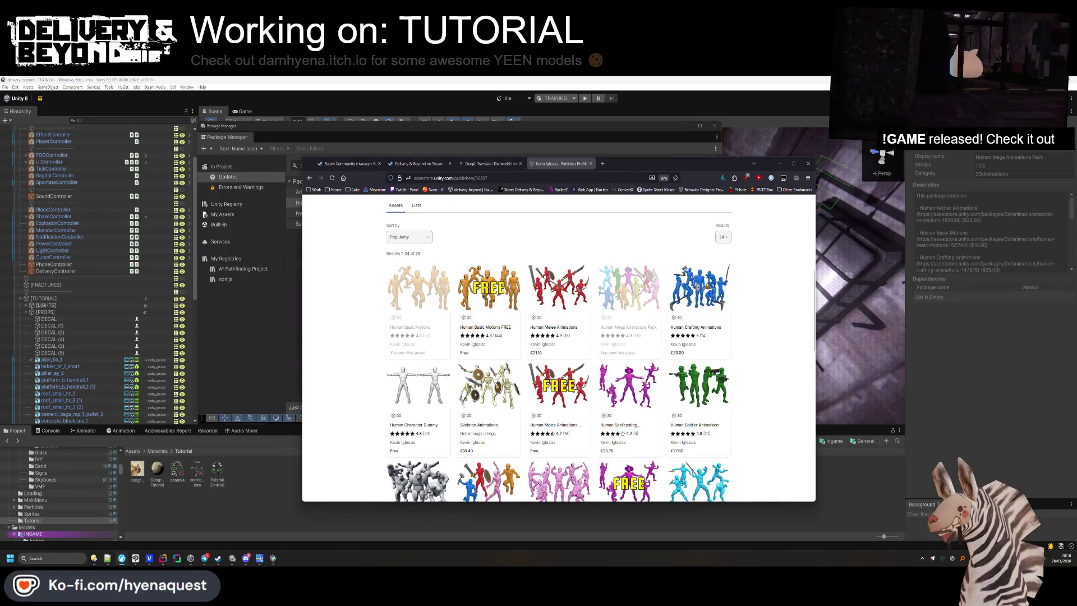
{"action": "key", "text": "ctrl+w"}
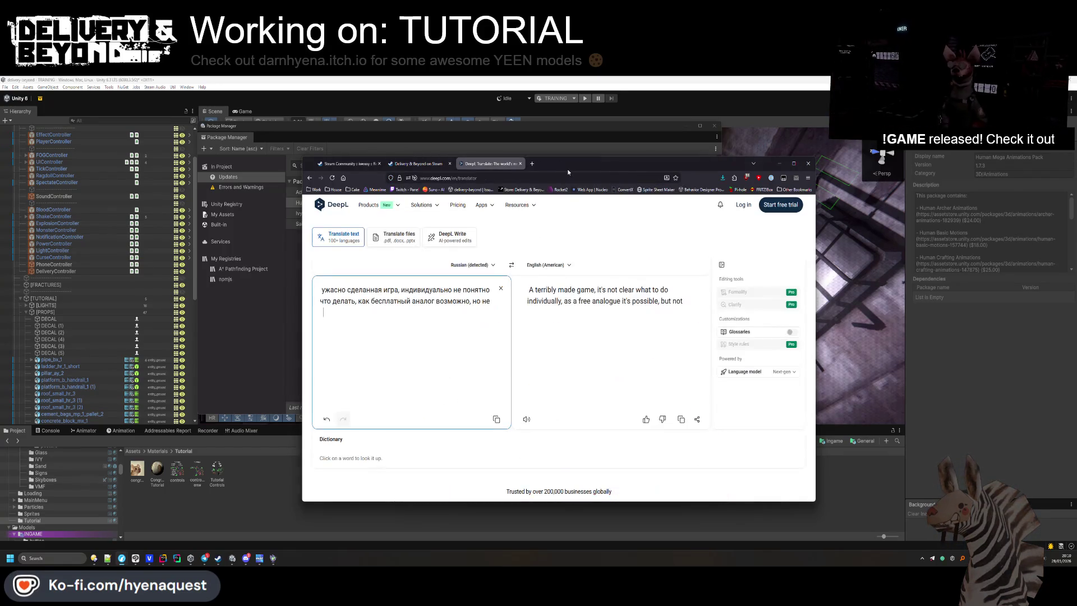
Close the DeepL tab, return to Unity's package list, and close the Package Manager.
{"action": "key", "text": "ctrl+w"}
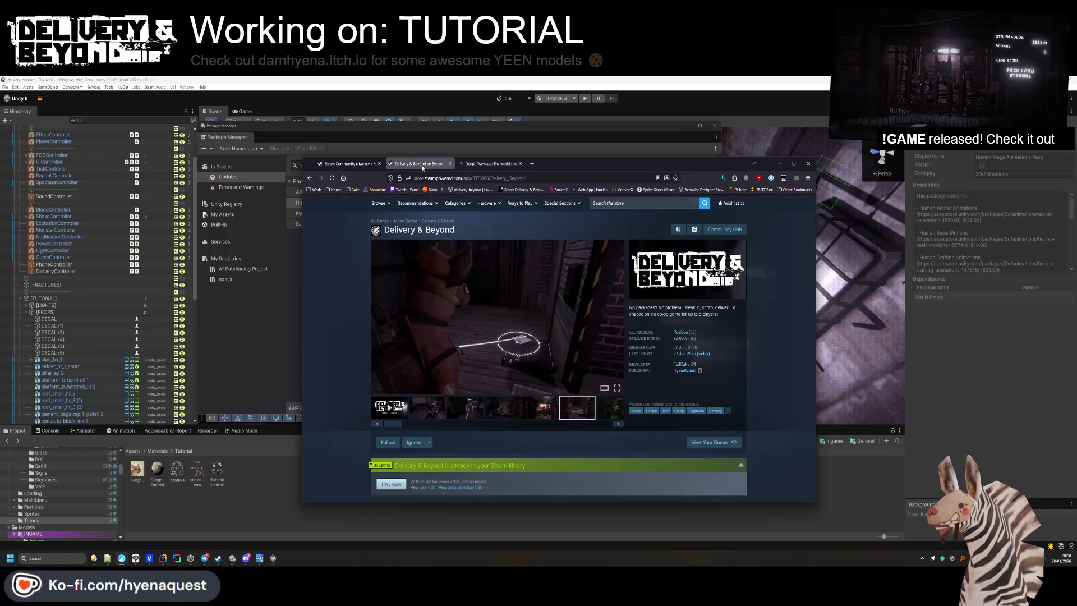
{"action": "left_click", "coordinate": [878, 450]}
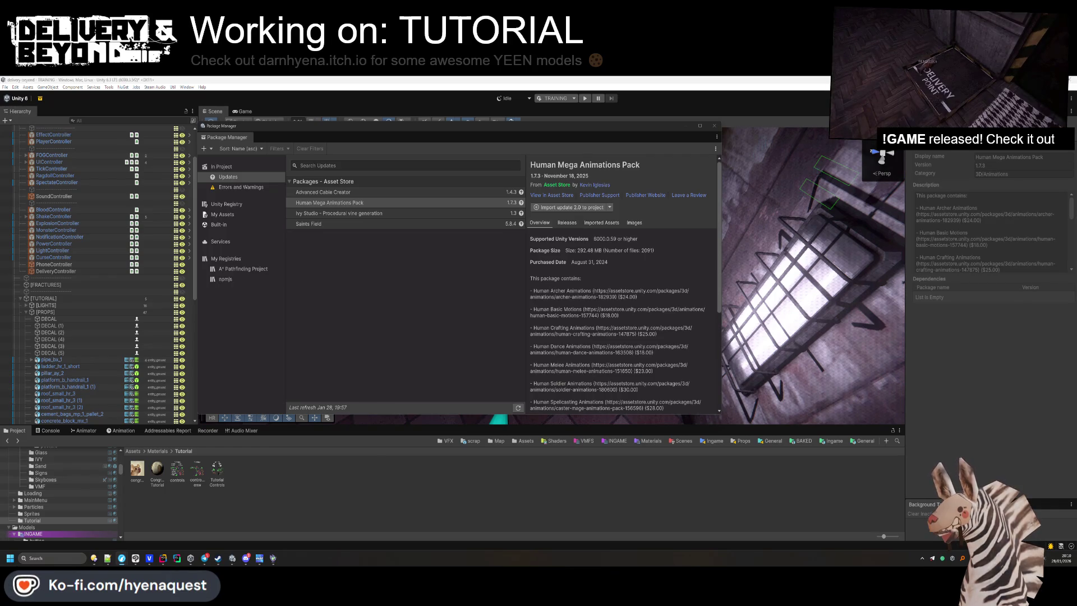
{"action": "left_click", "coordinate": [715, 126]}
Deselect the floor decal and zoom out over the room with the controls chalkboard.
{"action": "mouse_move", "coordinate": [597, 231]}
{"action": "left_mouse_down"}
{"action": "mouse_move", "coordinate": [597, 315]}
{"action": "mouse_move", "coordinate": [626, 290]}
{"action": "mouse_move", "coordinate": [421, 284]}
{"action": "mouse_move", "coordinate": [704, 238]}
{"action": "mouse_move", "coordinate": [594, 255]}
{"action": "mouse_move", "coordinate": [575, 409]}
{"action": "mouse_move", "coordinate": [498, 301]}
{"action": "mouse_move", "coordinate": [445, 284]}
{"action": "mouse_move", "coordinate": [447, 305]}
{"action": "mouse_move", "coordinate": [524, 302]}
{"action": "mouse_move", "coordinate": [581, 323]}
{"action": "mouse_move", "coordinate": [580, 370]}
{"action": "left_mouse_up"}
{"action": "left_click", "coordinate": [518, 300]}
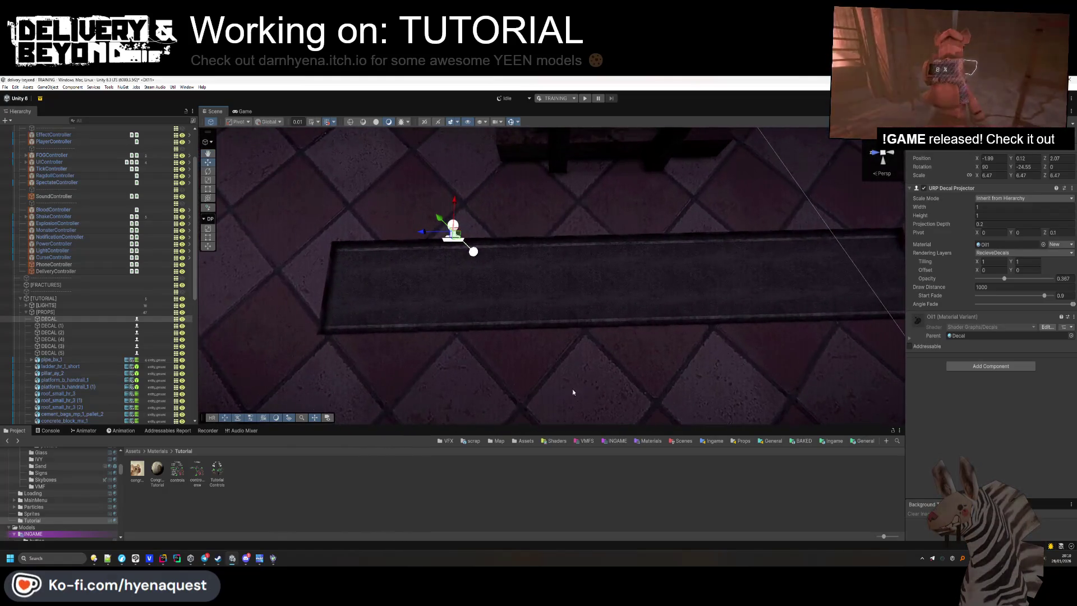
{"action": "left_click", "coordinate": [503, 497]}
{"action": "scroll", "coordinate": [512, 378], "scroll_direction": "down", "scroll_amount": 10}
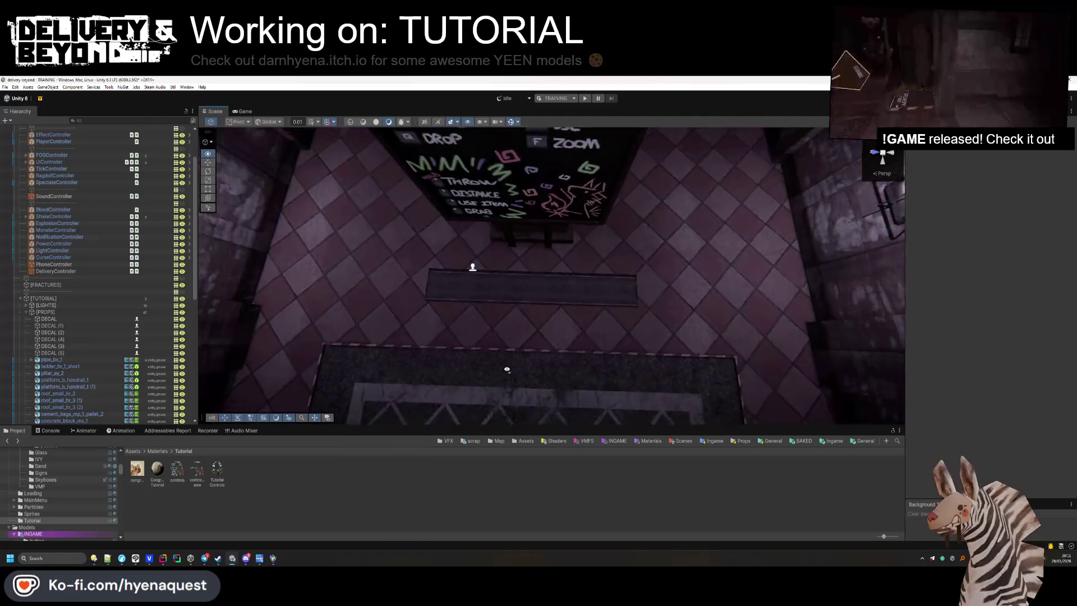
Reload the Delivery & Beyond store page in the browser and open its positive reviews.
{"action": "mouse_move", "coordinate": [122, 558]}
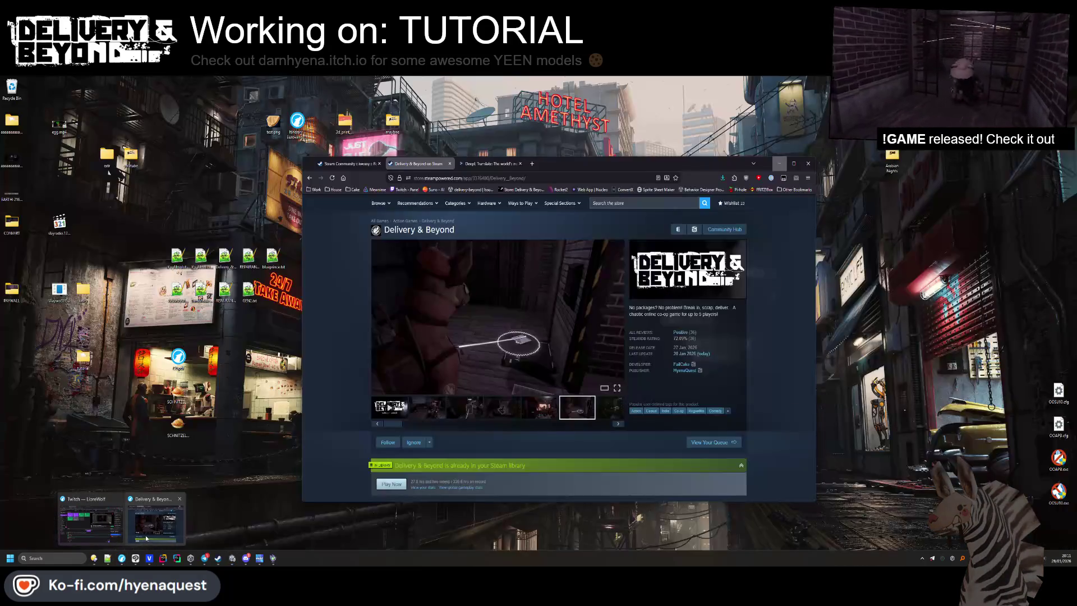
{"action": "left_click", "coordinate": [146, 537]}
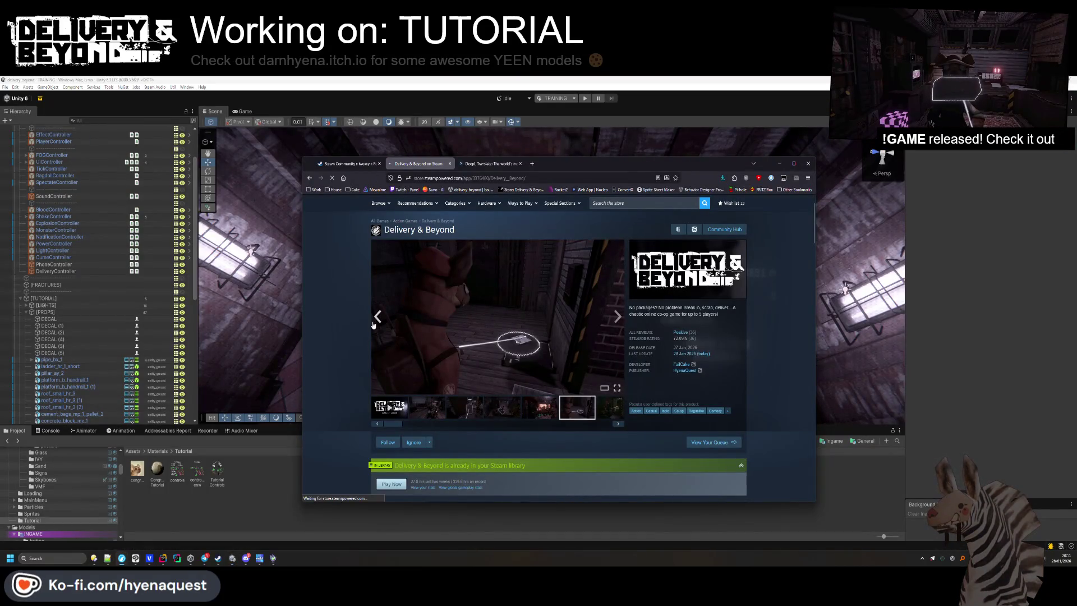
{"action": "key", "text": "F5"}
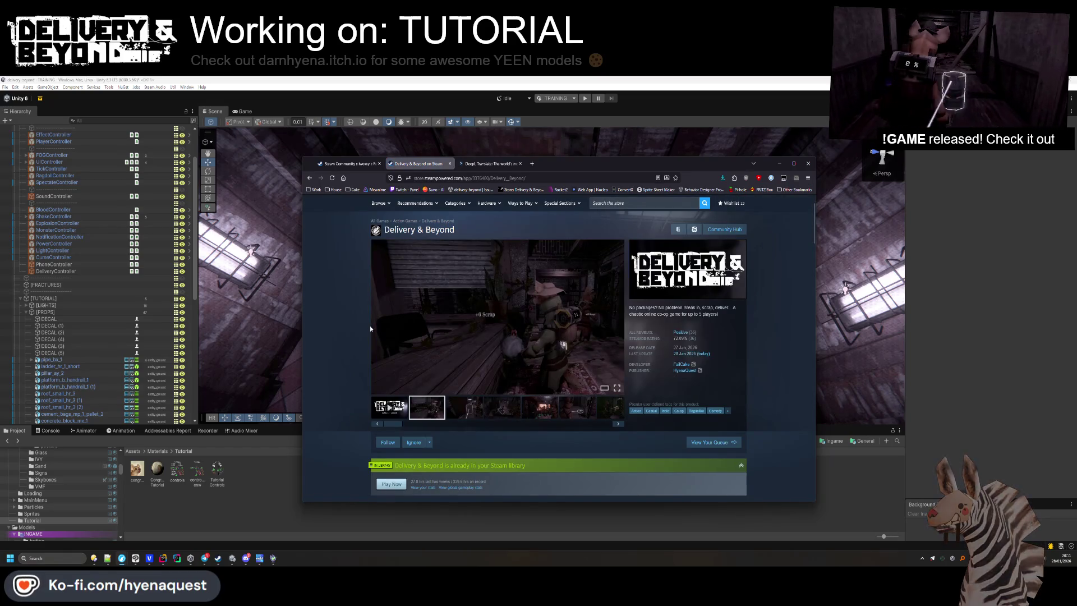
{"action": "scroll", "coordinate": [370, 325], "scroll_direction": "down", "scroll_amount": 2}
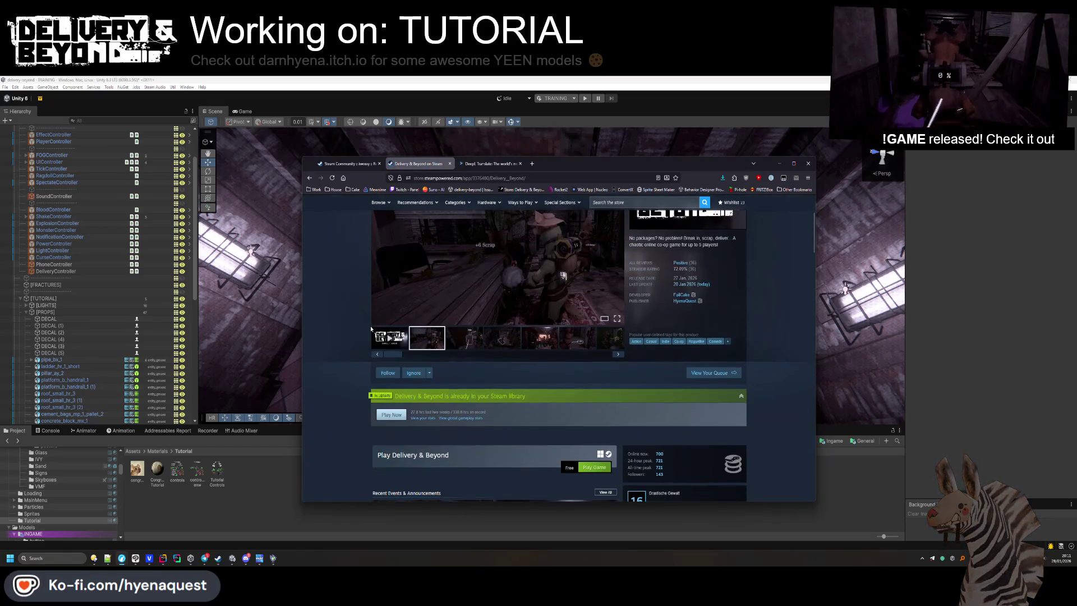
{"action": "left_click", "coordinate": [681, 262]}
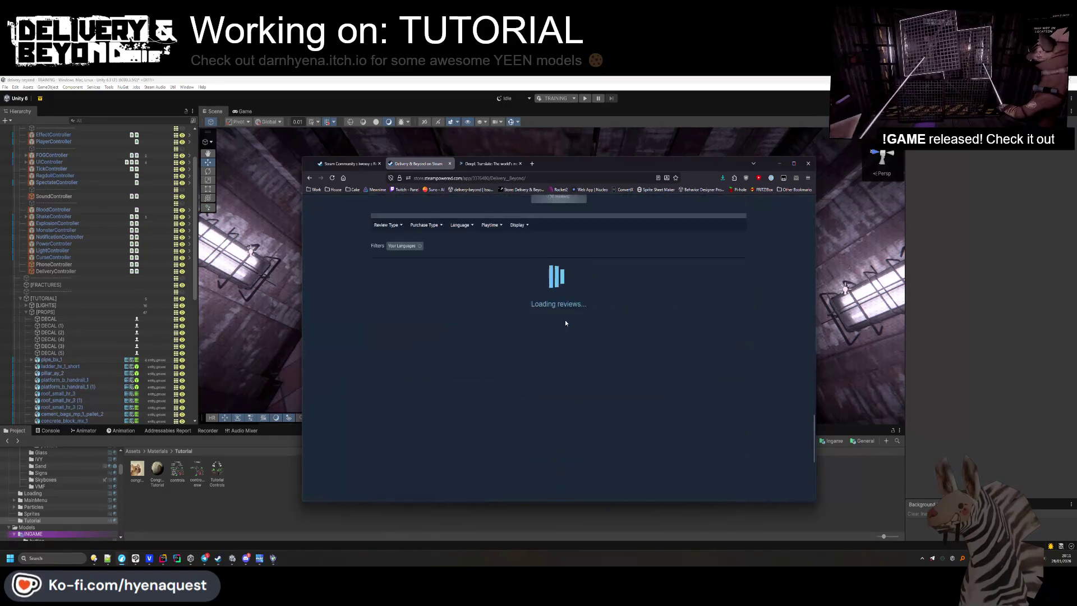
Copy the Russian text of a Not Recommended review for translation.
{"action": "scroll", "coordinate": [564, 321], "scroll_direction": "down", "scroll_amount": 5}
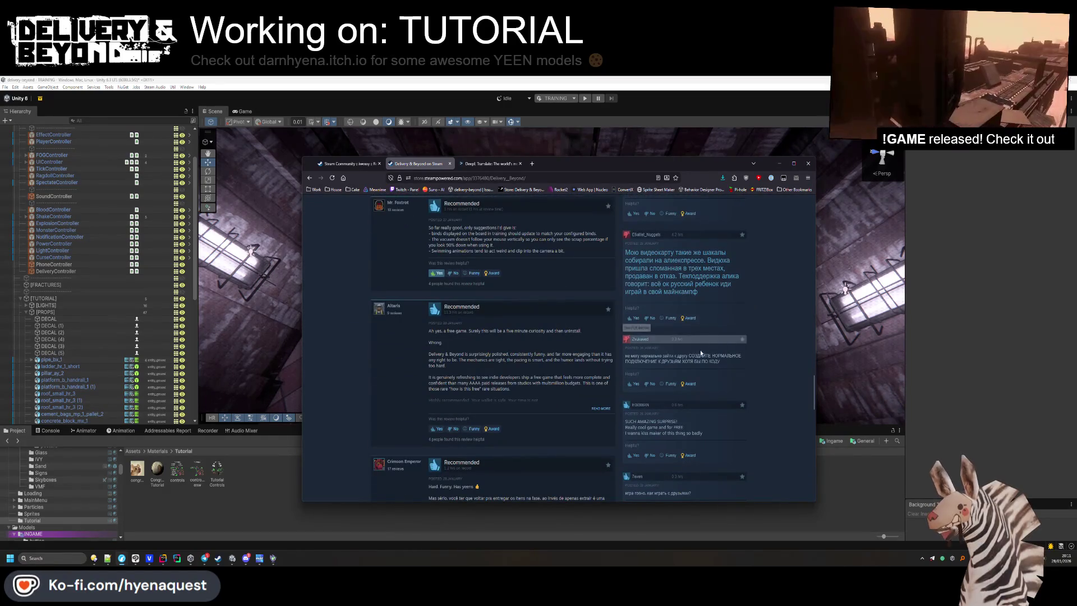
{"action": "scroll", "coordinate": [716, 360], "scroll_direction": "down", "scroll_amount": 10}
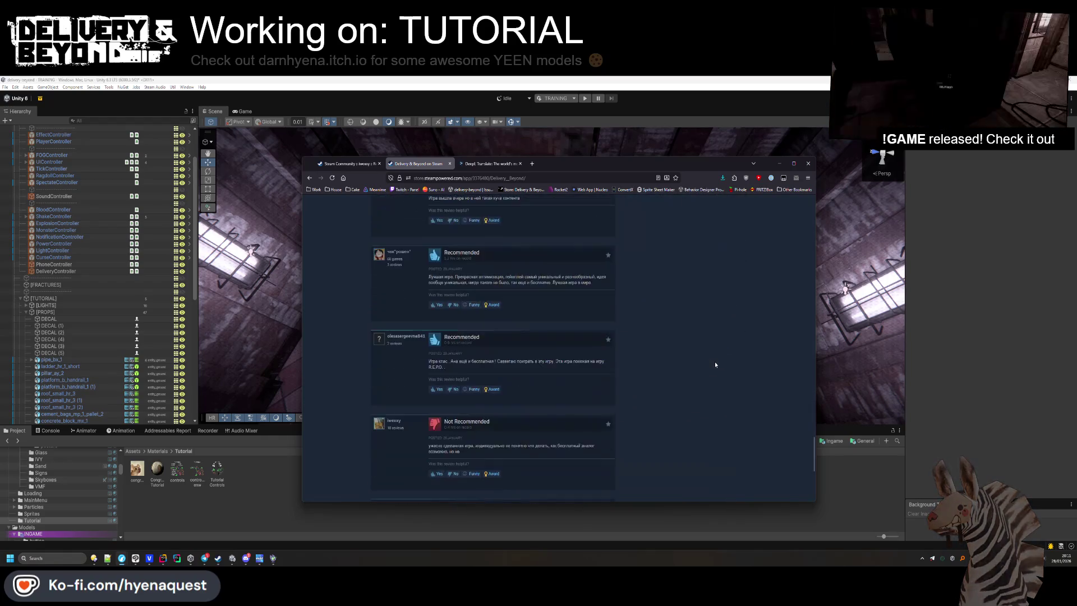
{"action": "left_click_drag", "start_coordinate": [463, 422], "coordinate": [427, 410]}
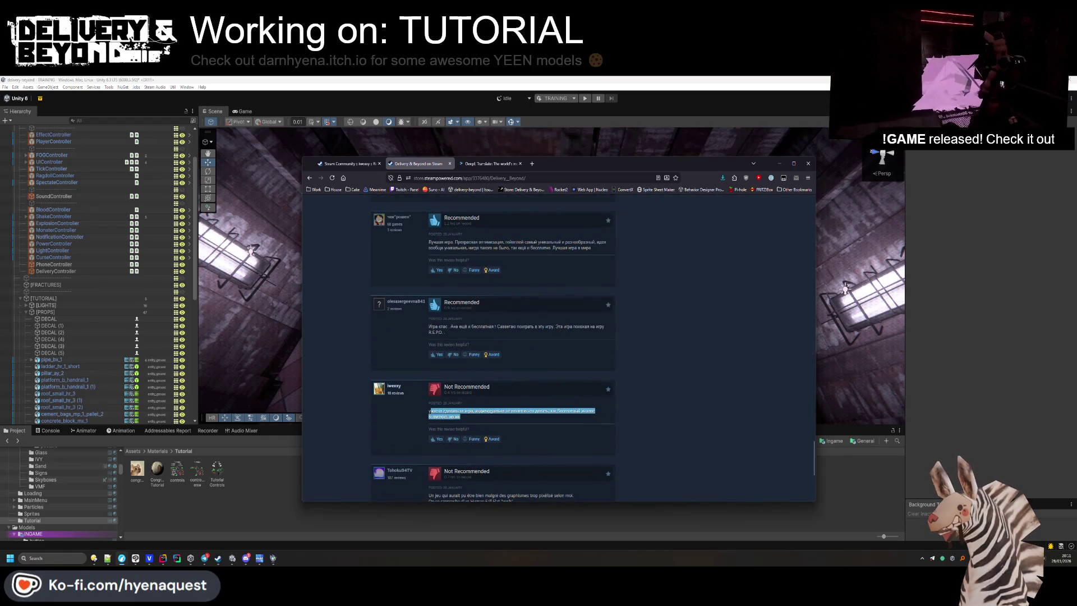
{"action": "left_click", "coordinate": [466, 418]}
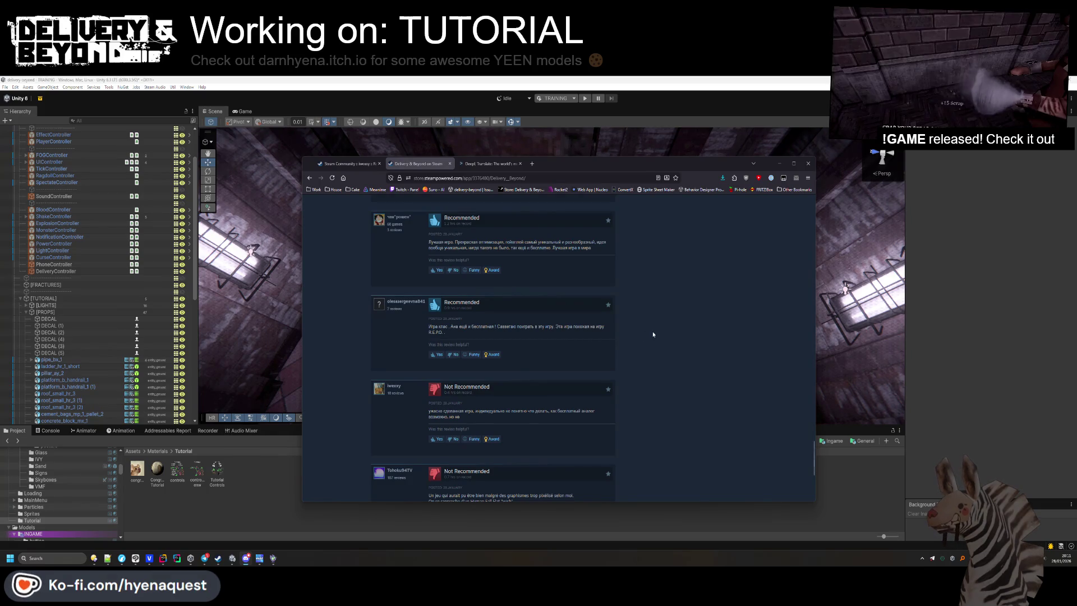
{"action": "scroll", "coordinate": [660, 359], "scroll_direction": "down", "scroll_amount": 1}
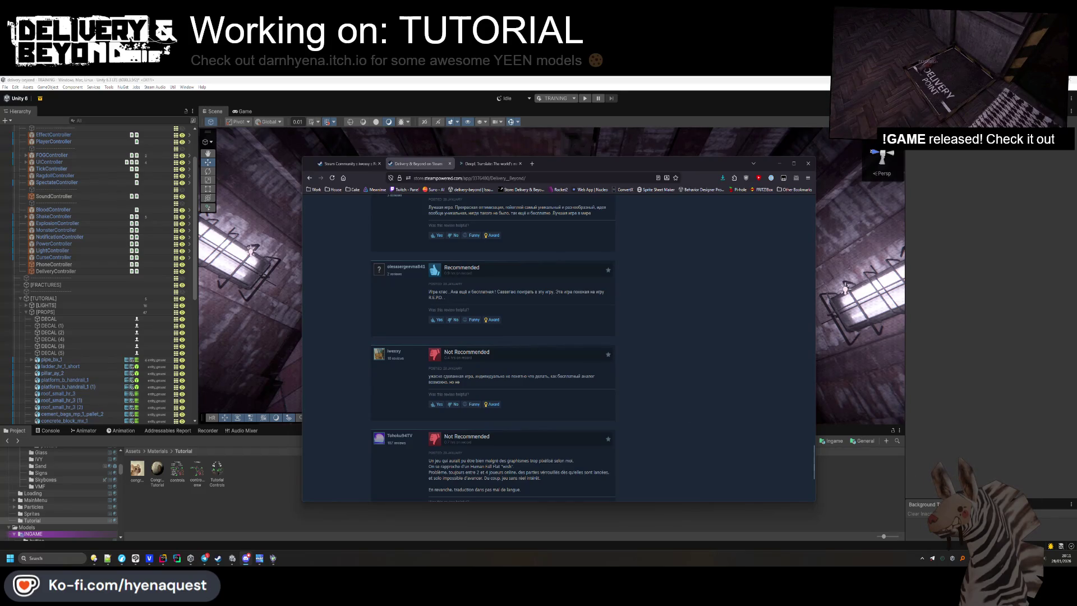
{"action": "left_click_drag", "start_coordinate": [480, 383], "coordinate": [429, 376]}
{"action": "key", "text": "ctrl+c"}
{"action": "left_click", "coordinate": [491, 163]}
Paste the Russian review into DeepL, then start an English reply: 'Sorry for the lack of tutorial…'.
{"action": "key", "text": "ctrl+v"}
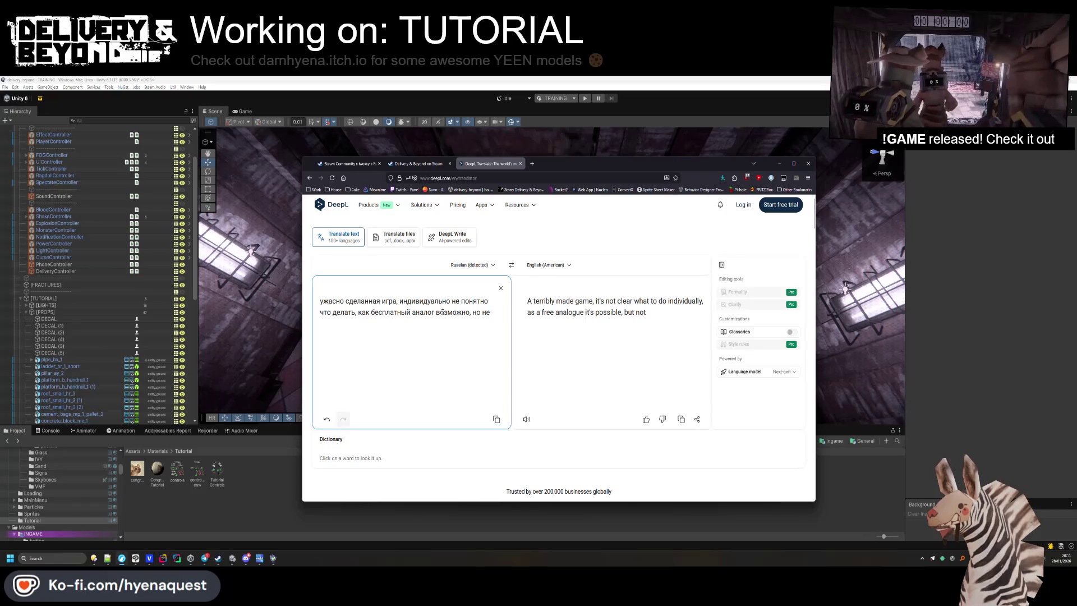
{"action": "mouse_move", "coordinate": [489, 313]}
{"action": "left_mouse_down"}
{"action": "mouse_move", "coordinate": [280, 294]}
{"action": "mouse_move", "coordinate": [291, 298]}
{"action": "left_mouse_up"}
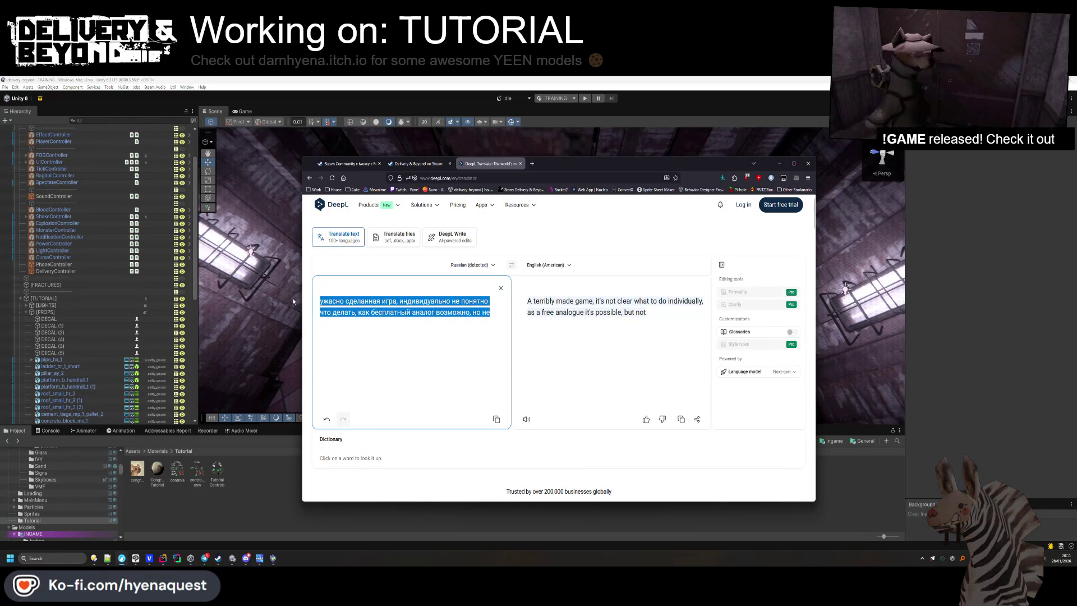
{"action": "key", "text": "BackSpace"}
{"action": "type", "text": "Sorry"}
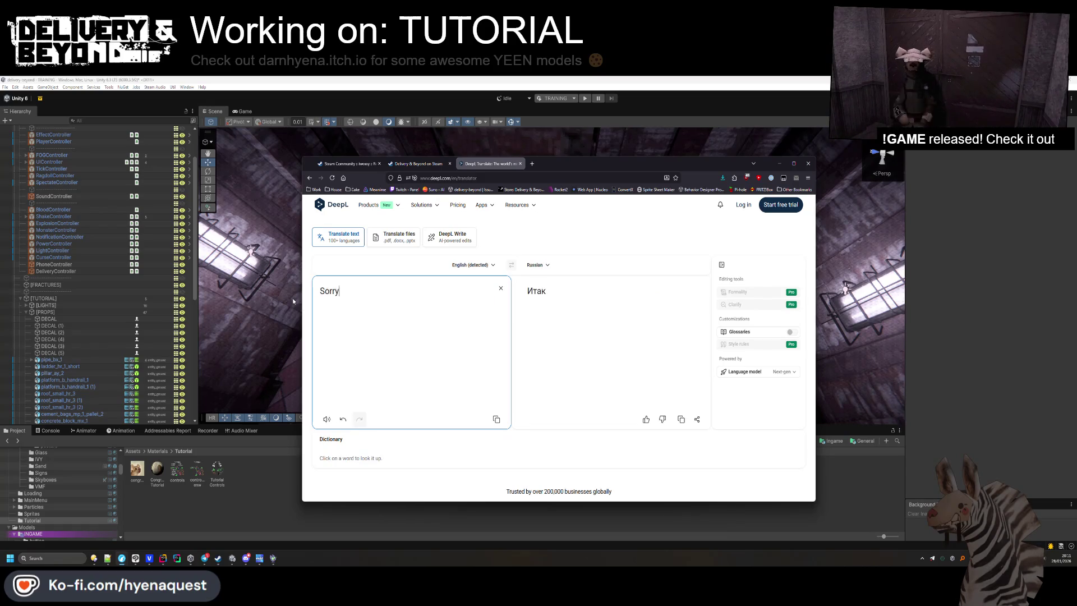
{"action": "type", "text": " for the lack of"}
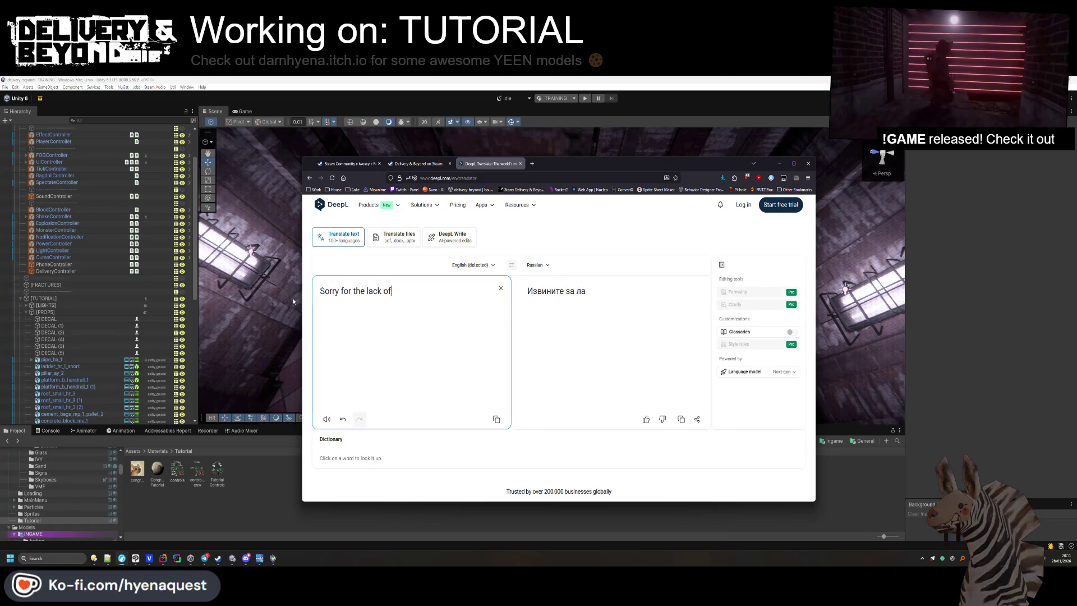
{"action": "type", "text": " tutorial, i"}
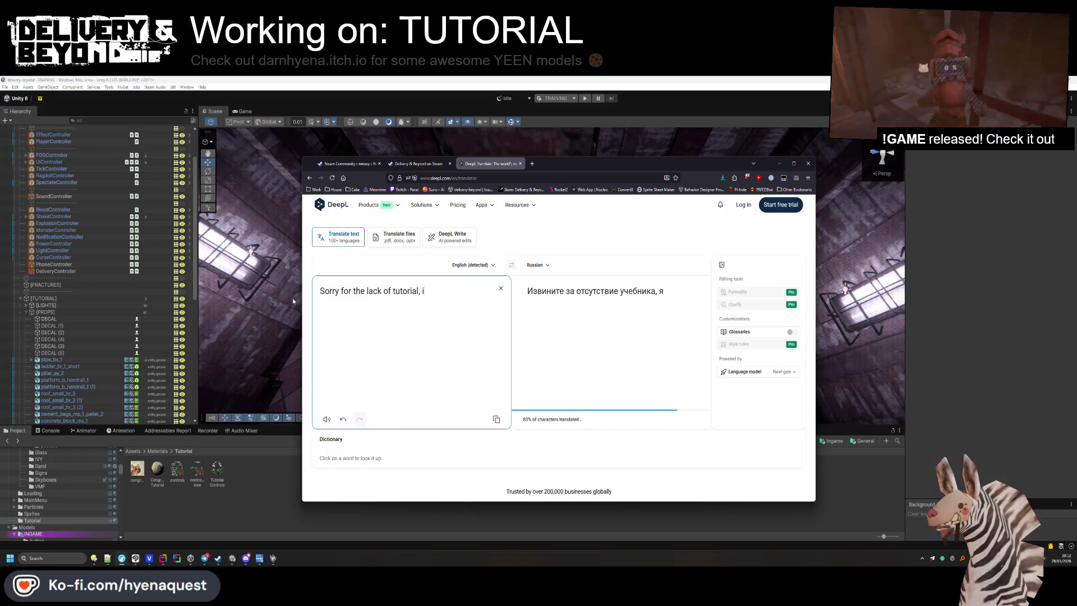
{"action": "type", "text": "'ve reworked thew"}
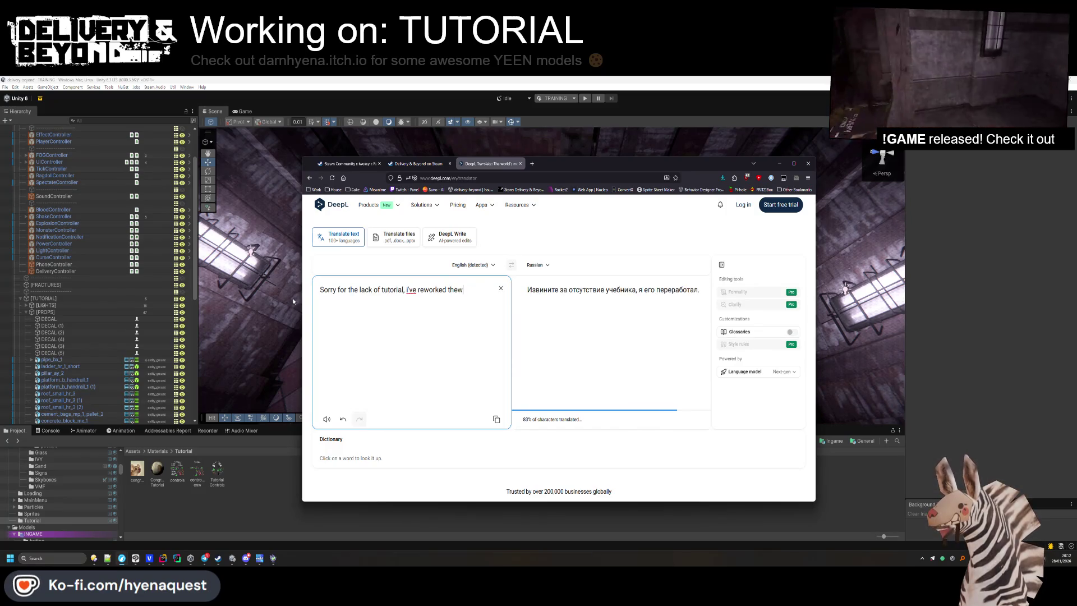
{"action": "key", "text": "BackSpace"}
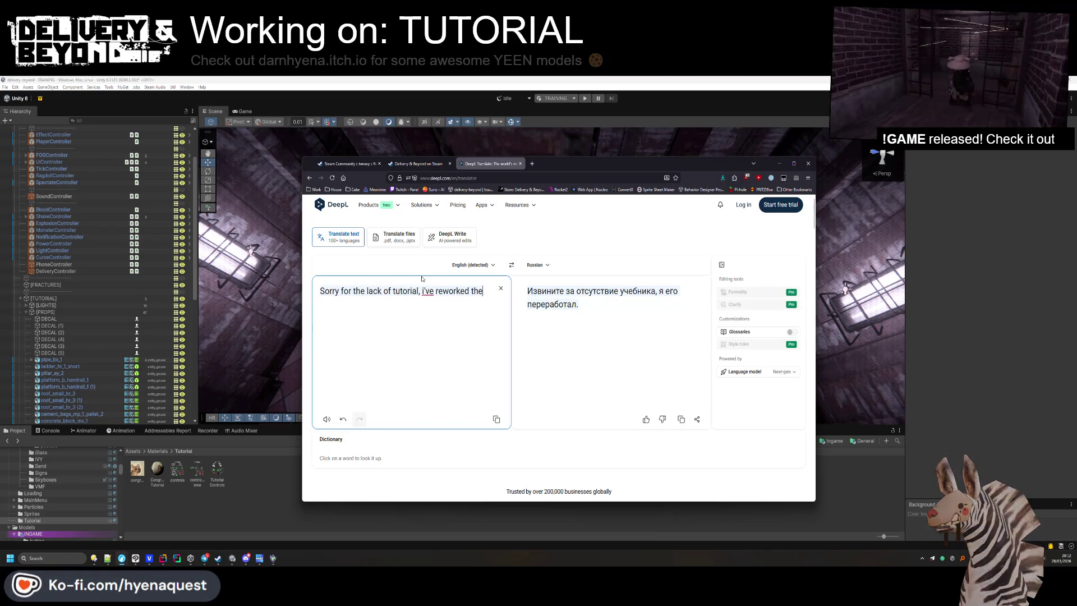
Finish the reply saying the whole tutorial was reworked, then select and copy it.
{"action": "left_click_drag", "start_coordinate": [418, 291], "coordinate": [336, 290]}
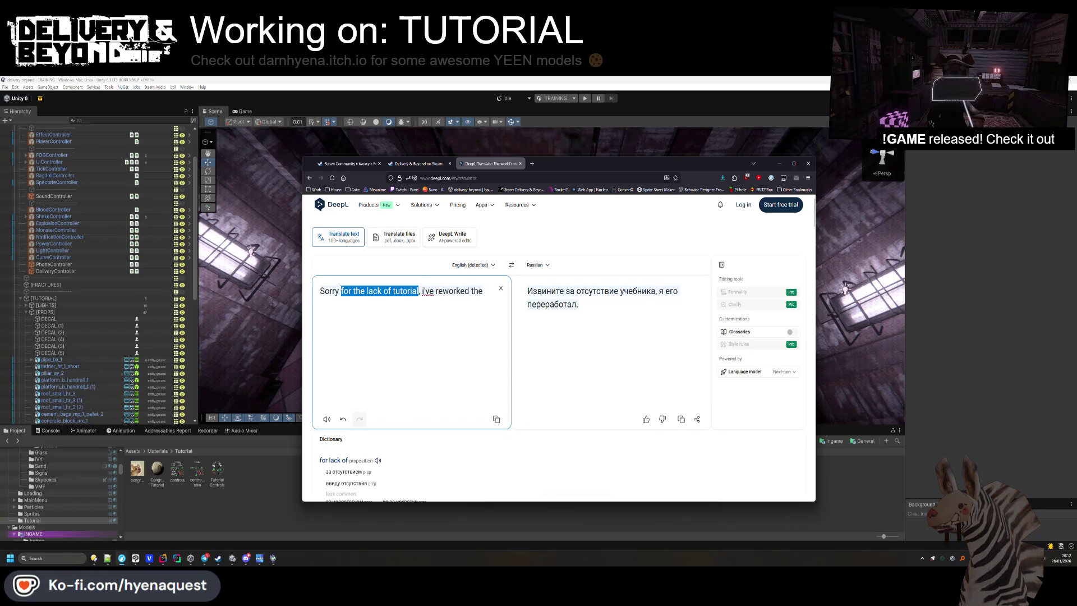
{"action": "left_click", "coordinate": [483, 290]}
{"action": "type", "text": "whole tutorial and "}
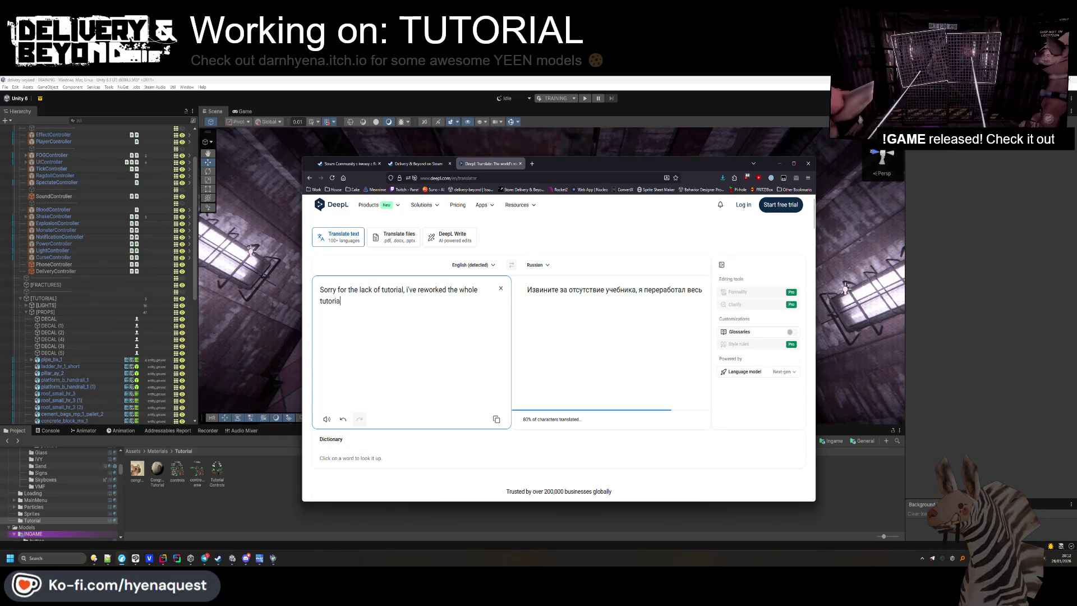
{"action": "type", "text": "it shoud"}
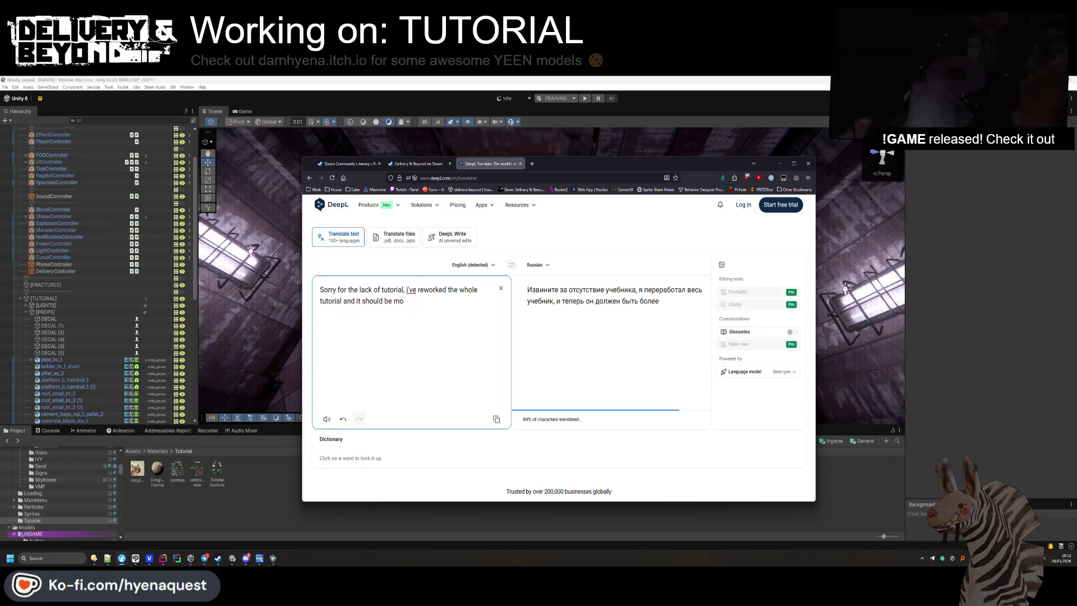
{"action": "type", "text": "ionf"}
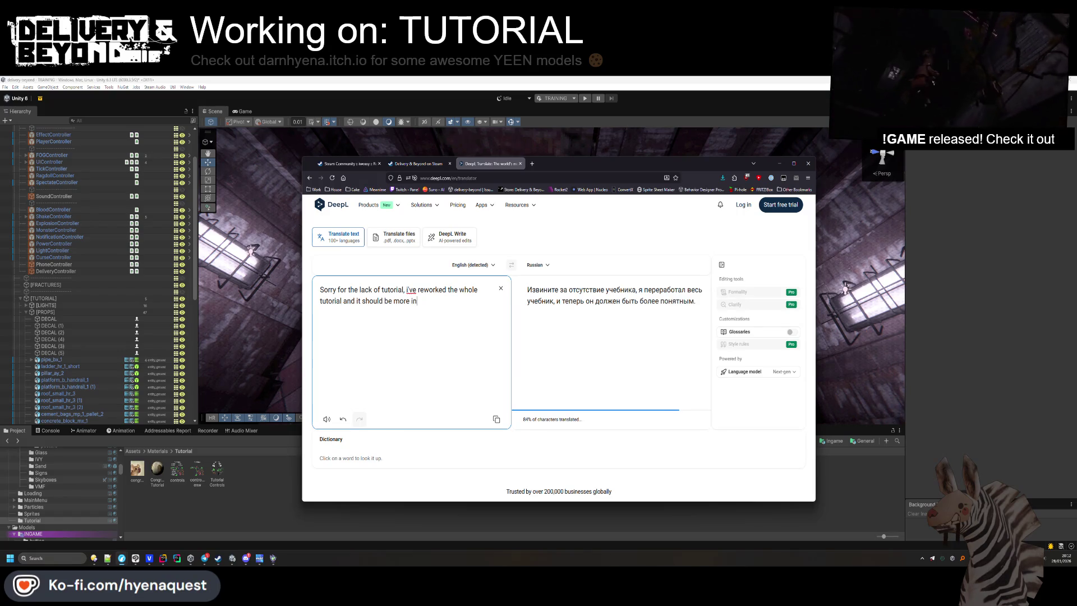
{"action": "type", "text": "ive"}
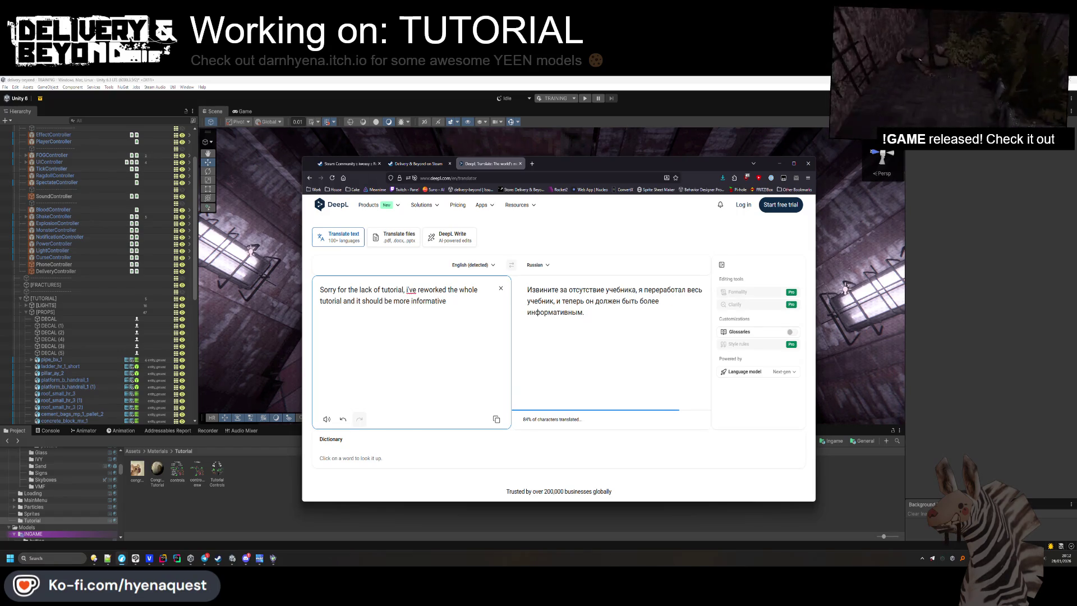
{"action": "key", "text": "ctrl+a"}
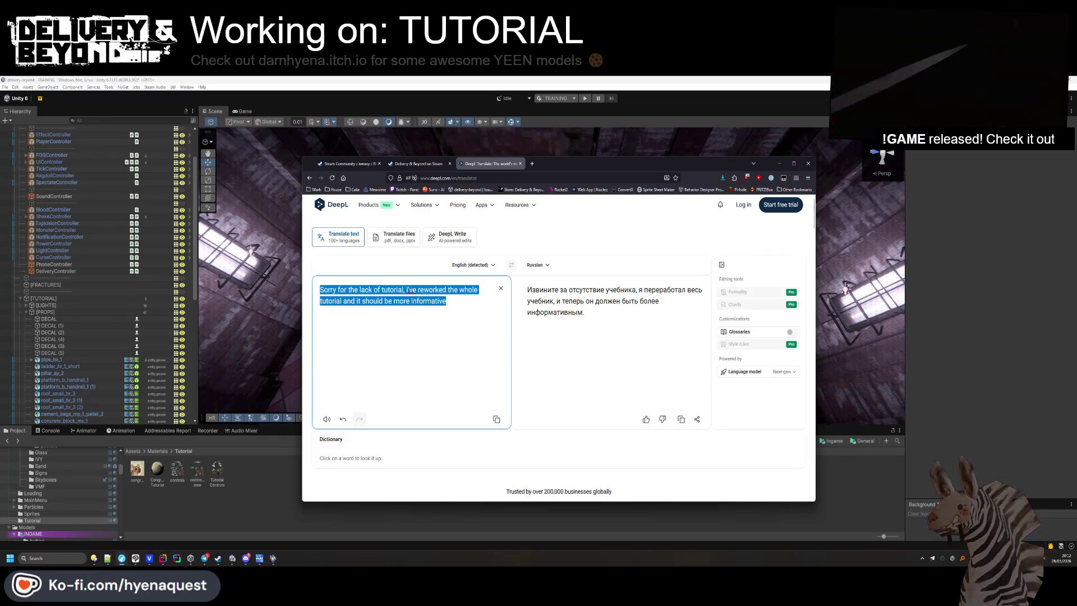
{"action": "key", "text": "alt+Tab"}
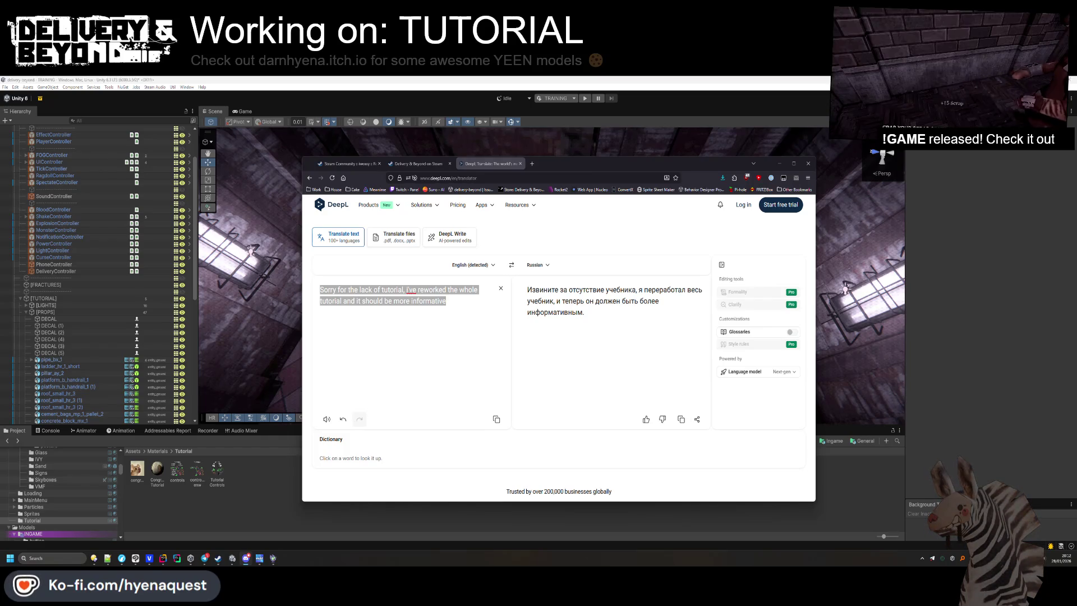
Copy a Russian positive Steam review into DeepL and swap the English/Russian direction.
{"action": "left_click", "coordinate": [423, 164]}
{"action": "mouse_move", "coordinate": [447, 297]}
{"action": "left_mouse_down"}
{"action": "mouse_move", "coordinate": [444, 268]}
{"action": "mouse_move", "coordinate": [428, 292]}
{"action": "left_mouse_up"}
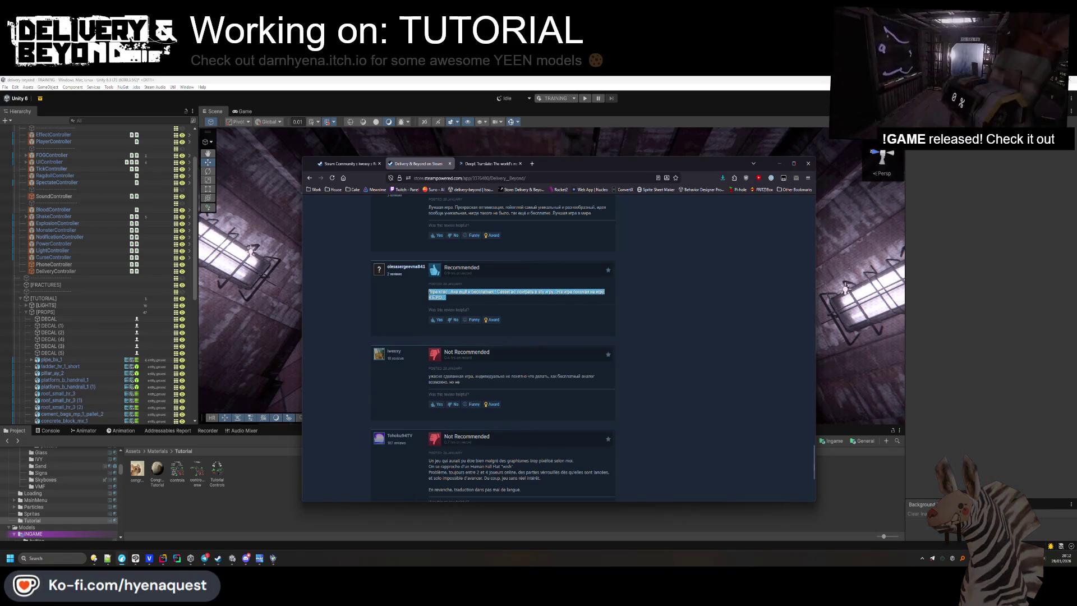
{"action": "key", "text": "ctrl+c"}
{"action": "left_click", "coordinate": [471, 163]}
{"action": "key", "text": "ctrl+a"}
{"action": "key", "text": "ctrl+v"}
{"action": "key", "text": "ctrl+a"}
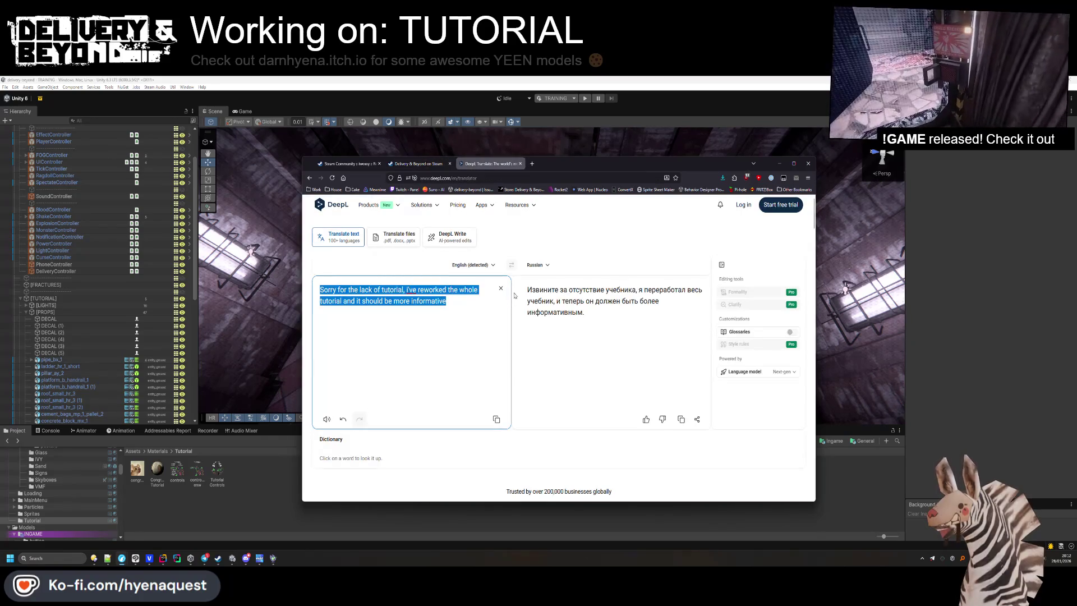
{"action": "key", "text": "ctrl+v"}
{"action": "left_click", "coordinate": [511, 266]}
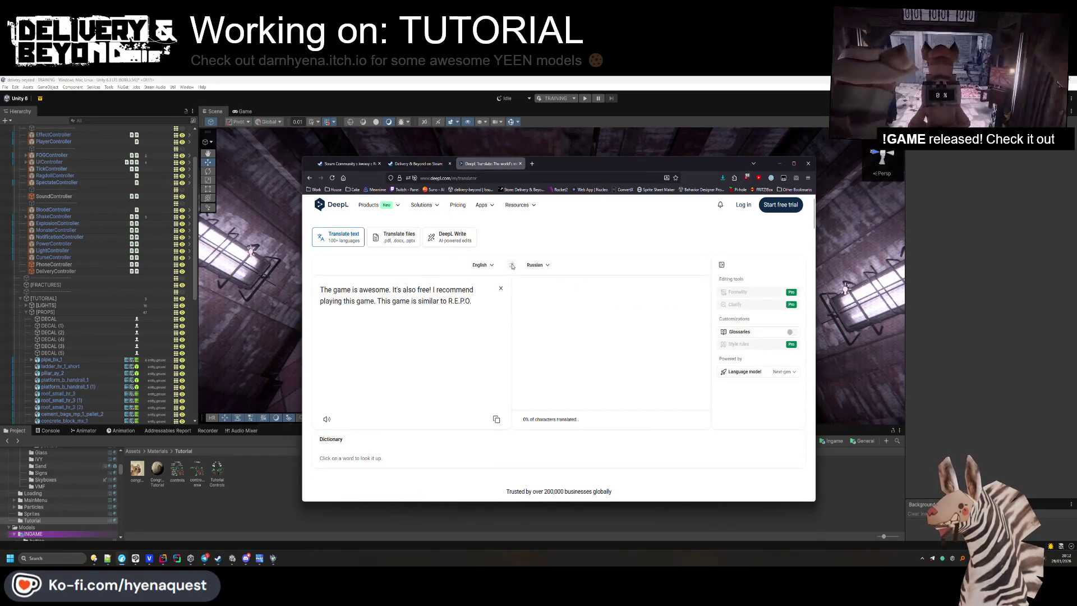
Translate the review Russian-to-English, check alternatives for 'similar', then return to Unity.
{"action": "left_click", "coordinate": [512, 270]}
{"action": "left_click", "coordinate": [631, 301]}
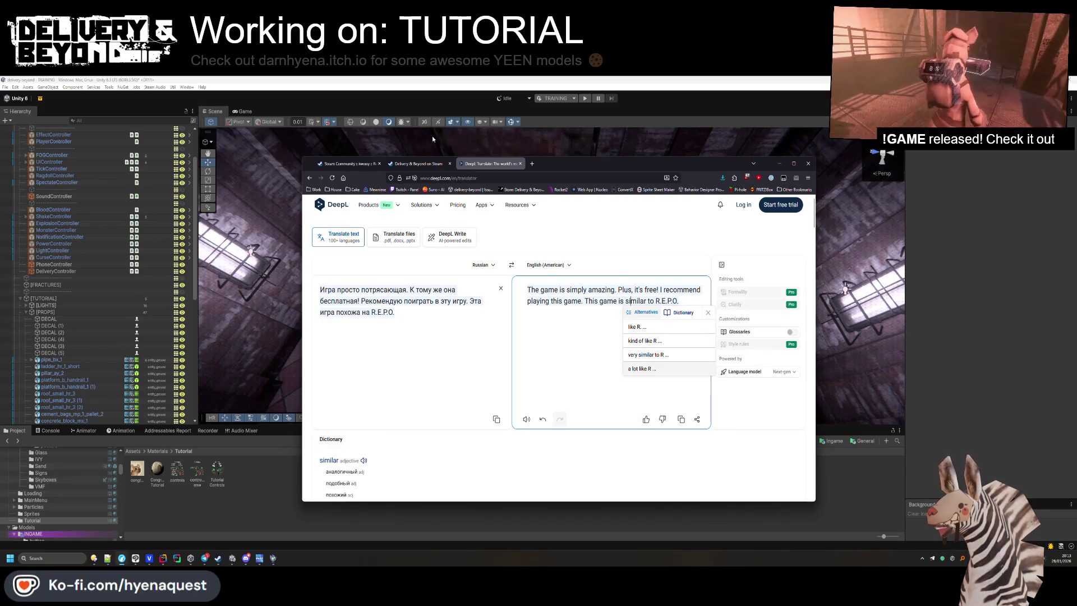
{"action": "left_click", "coordinate": [420, 167]}
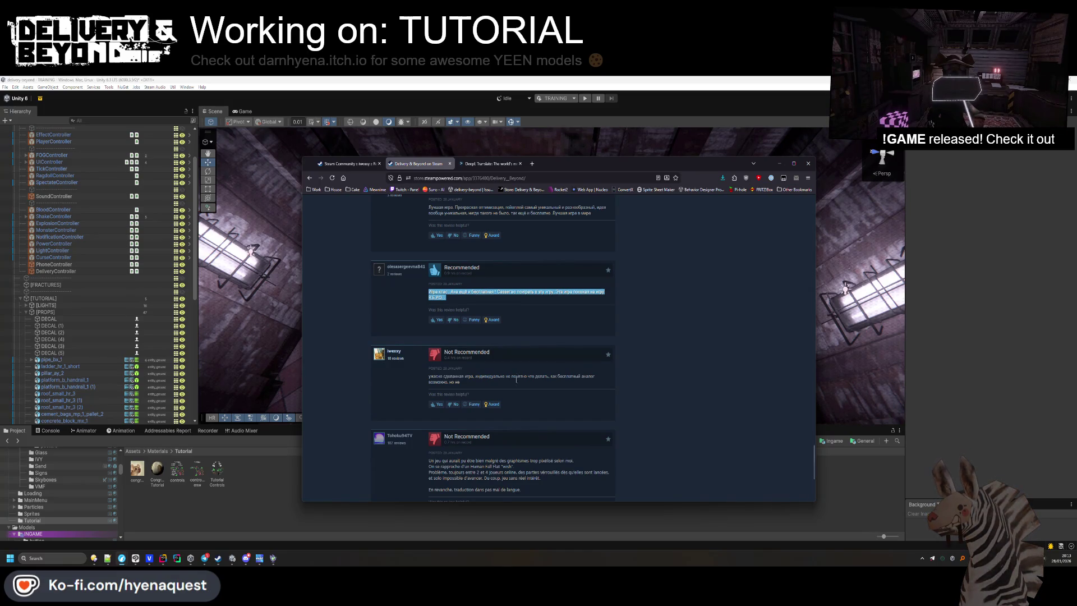
{"action": "scroll", "coordinate": [514, 382], "scroll_direction": "down", "scroll_amount": 3}
{"action": "left_click", "coordinate": [231, 512]}
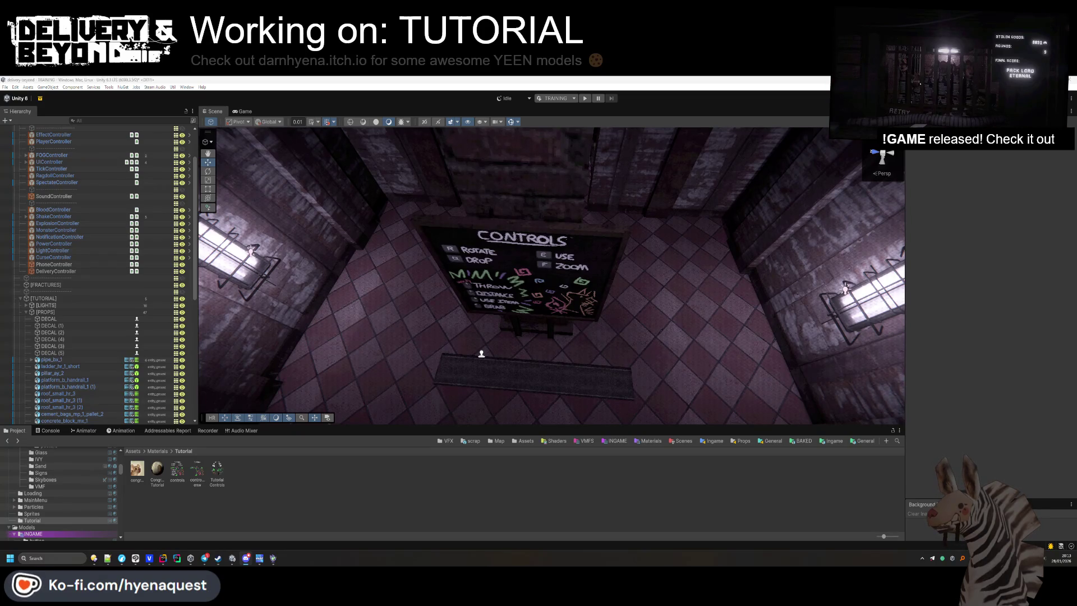
Fly the Scene view past the Controls board into the pipe corridor toward the dark wall.
{"action": "left_click_drag", "start_coordinate": [536, 217], "coordinate": [542, 247]}
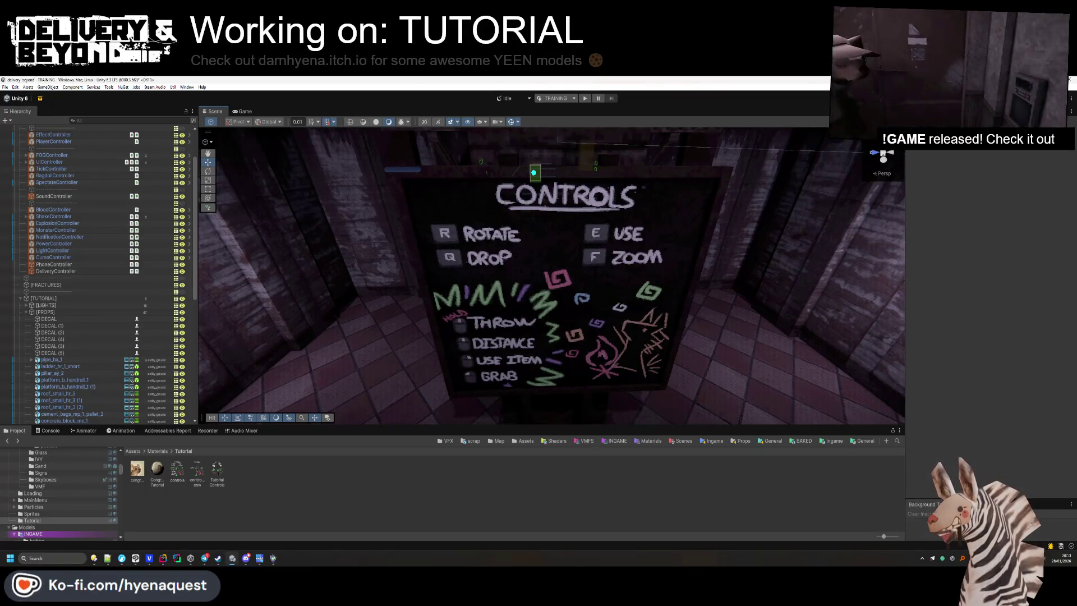
{"action": "left_click_drag", "start_coordinate": [359, 224], "coordinate": [464, 227]}
{"action": "left_click_drag", "start_coordinate": [551, 247], "coordinate": [470, 204]}
{"action": "mouse_move", "coordinate": [466, 242]}
{"action": "left_mouse_down"}
{"action": "mouse_move", "coordinate": [456, 257]}
{"action": "mouse_move", "coordinate": [470, 235]}
{"action": "mouse_move", "coordinate": [300, 334]}
{"action": "mouse_move", "coordinate": [389, 281]}
{"action": "mouse_move", "coordinate": [373, 258]}
{"action": "mouse_move", "coordinate": [462, 191]}
{"action": "mouse_move", "coordinate": [461, 174]}
{"action": "left_mouse_up"}
{"action": "mouse_move", "coordinate": [476, 264]}
{"action": "left_mouse_down"}
{"action": "mouse_move", "coordinate": [488, 234]}
{"action": "mouse_move", "coordinate": [580, 240]}
{"action": "mouse_move", "coordinate": [578, 164]}
{"action": "mouse_move", "coordinate": [461, 398]}
{"action": "mouse_move", "coordinate": [428, 353]}
{"action": "mouse_move", "coordinate": [447, 318]}
{"action": "mouse_move", "coordinate": [445, 288]}
{"action": "left_mouse_up"}
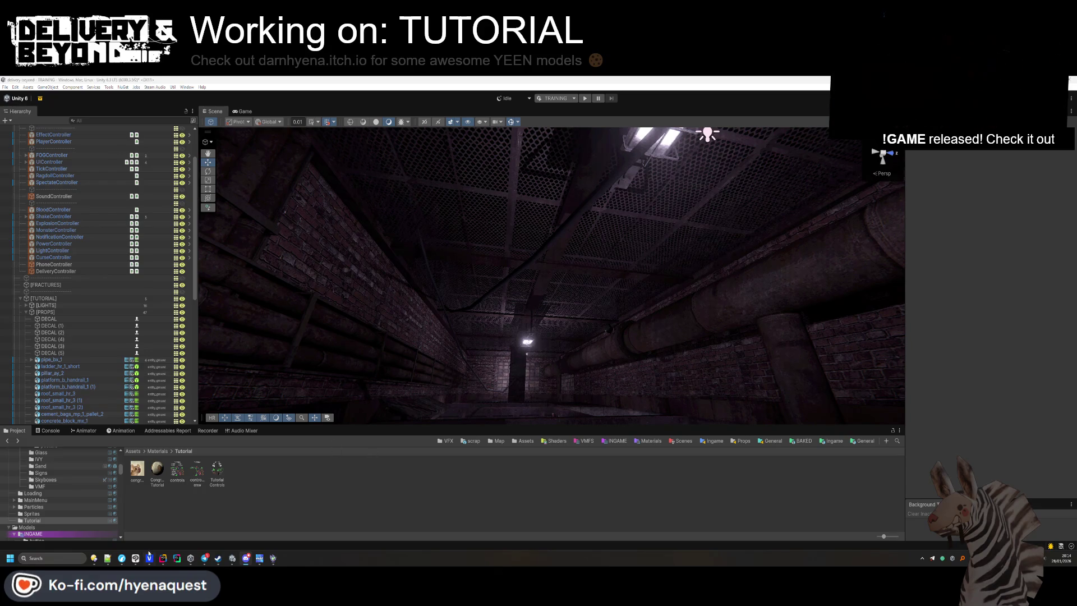
{"action": "key", "text": "alt+Tab"}
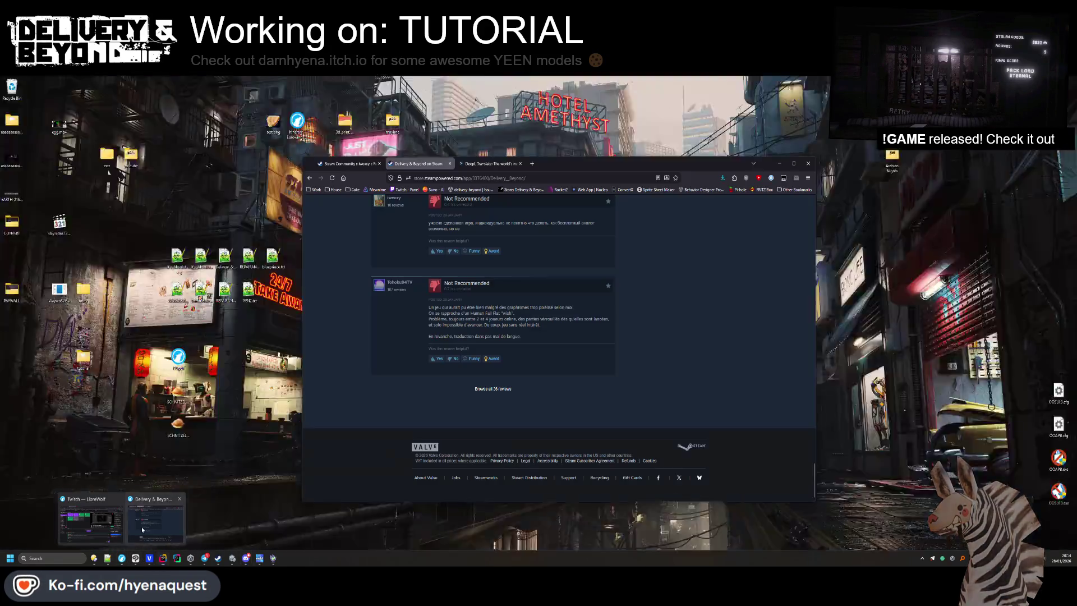
Glance at the Steam reviews, then inspect reload handlers at lines 370–374 of entity_player_physgun.cs.
{"action": "left_click", "coordinate": [135, 522]}
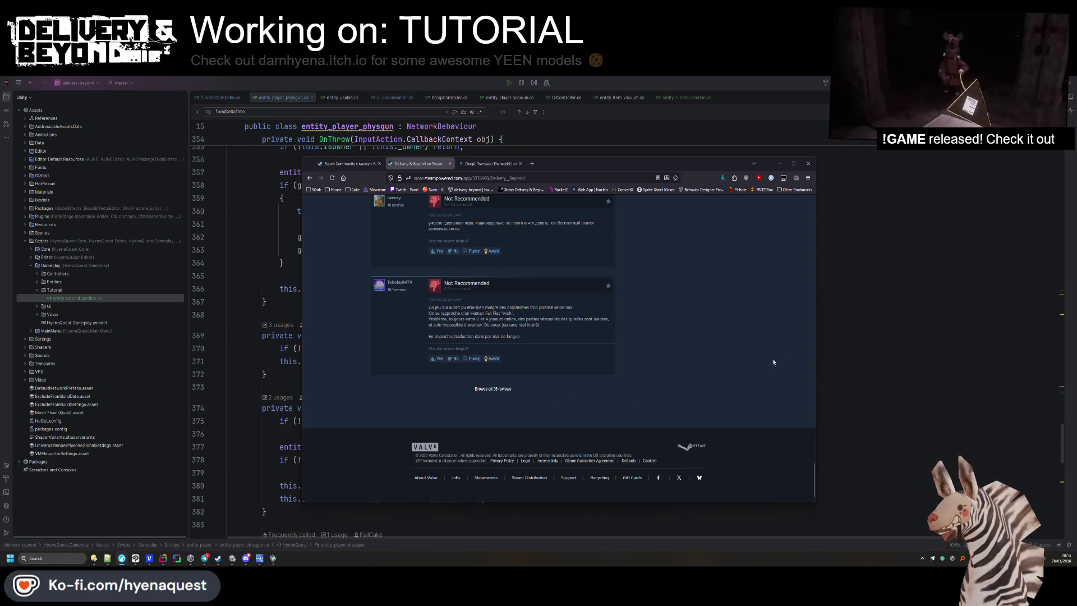
{"action": "left_click", "coordinate": [835, 344]}
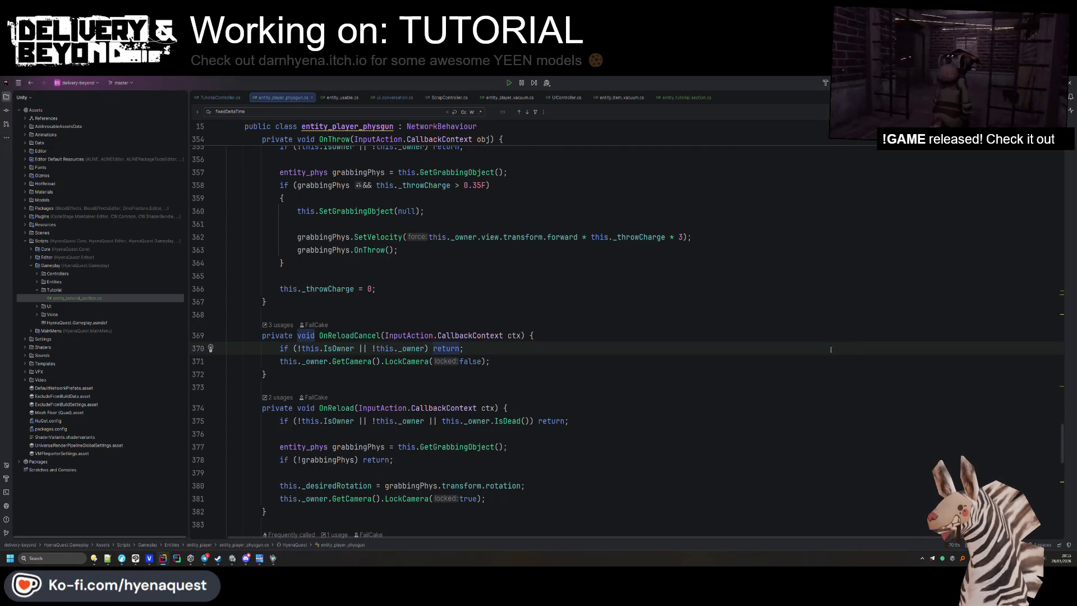
{"action": "left_click", "coordinate": [538, 374]}
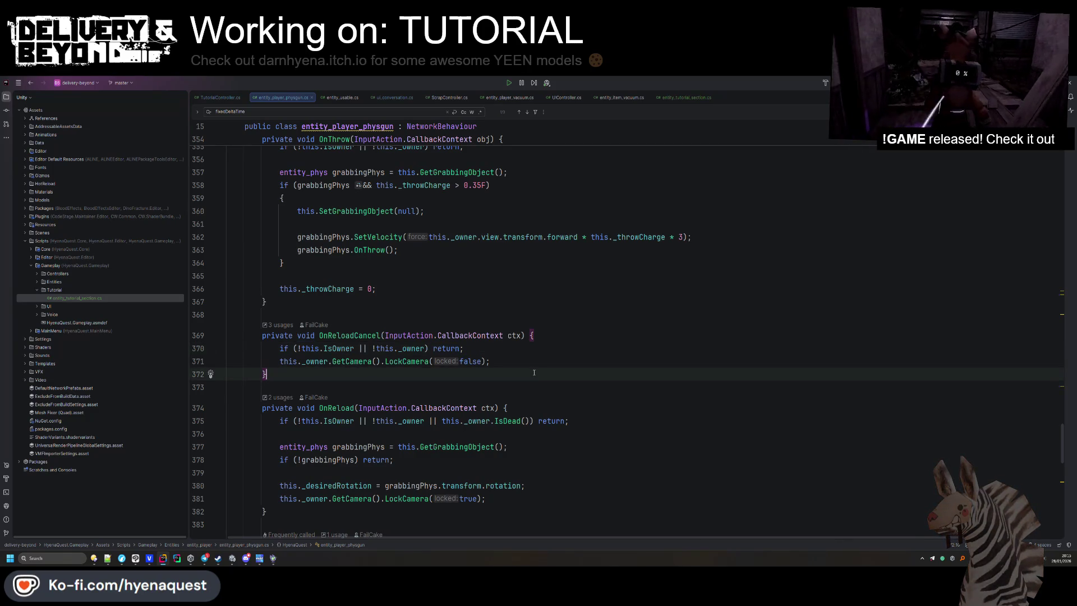
{"action": "left_click", "coordinate": [481, 407]}
{"action": "scroll", "coordinate": [506, 382], "scroll_direction": "down", "scroll_amount": 1}
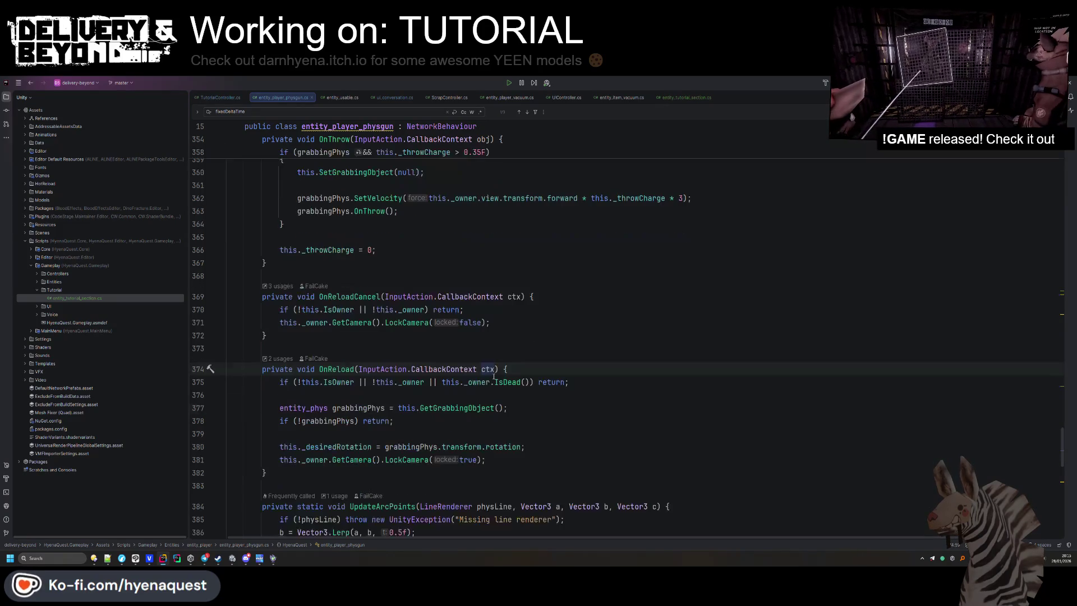
{"action": "left_click", "coordinate": [112, 562]}
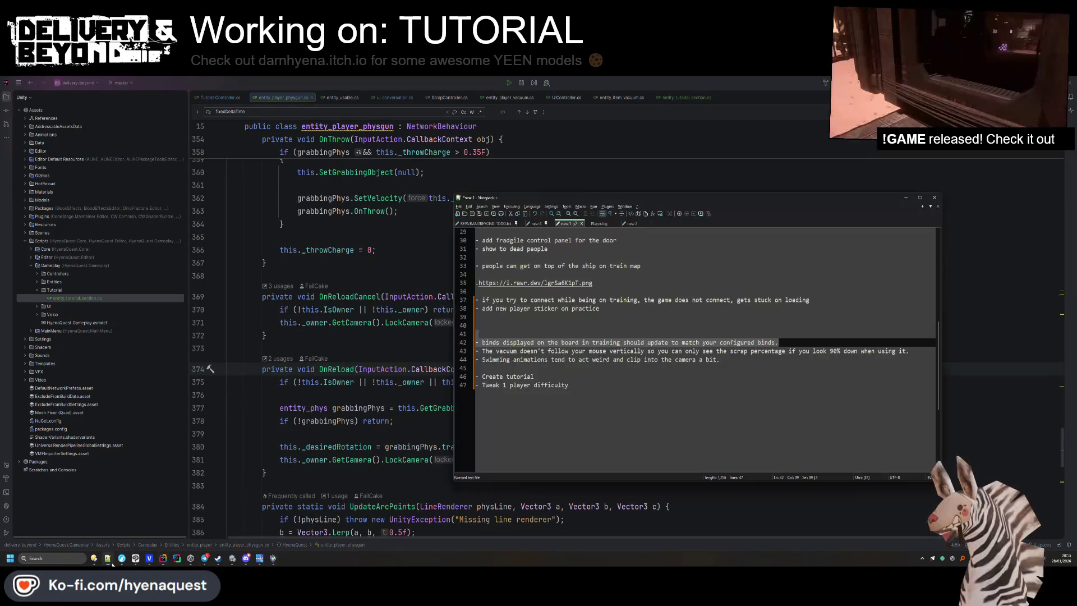
Delete todo lines 46–47, 'Create tutorial' and 'Tweak 1 player difficulty'.
{"action": "left_click", "coordinate": [607, 395]}
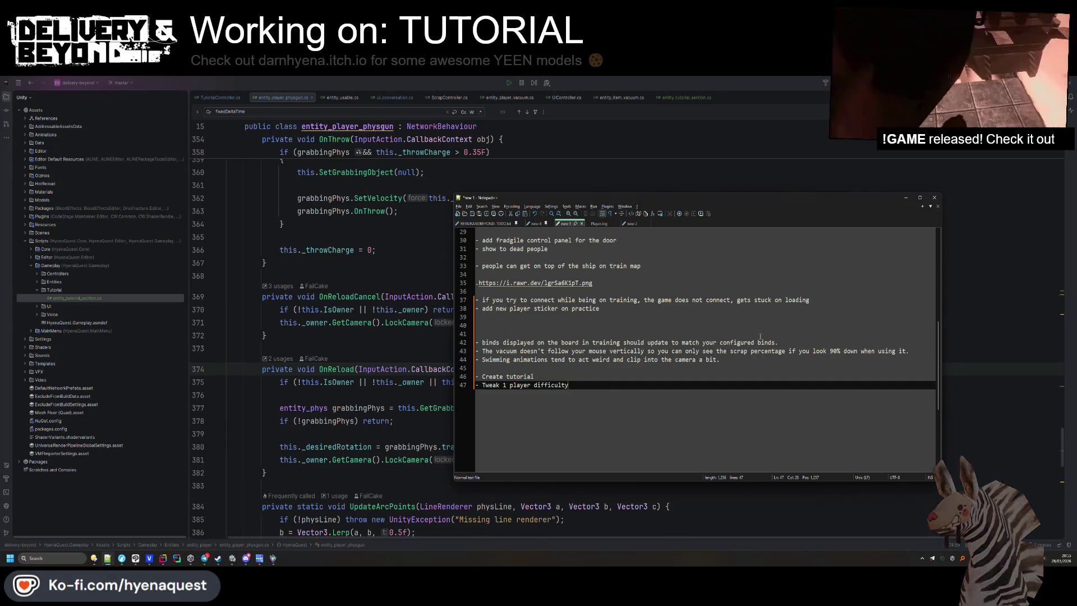
{"action": "left_click", "coordinate": [906, 345]}
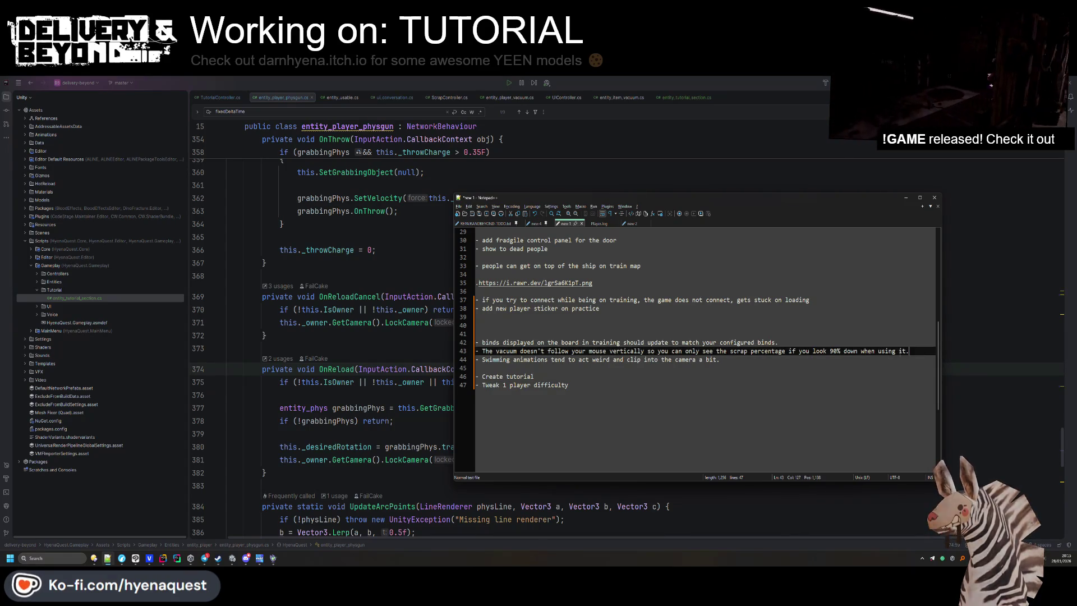
{"action": "left_click", "coordinate": [567, 385]}
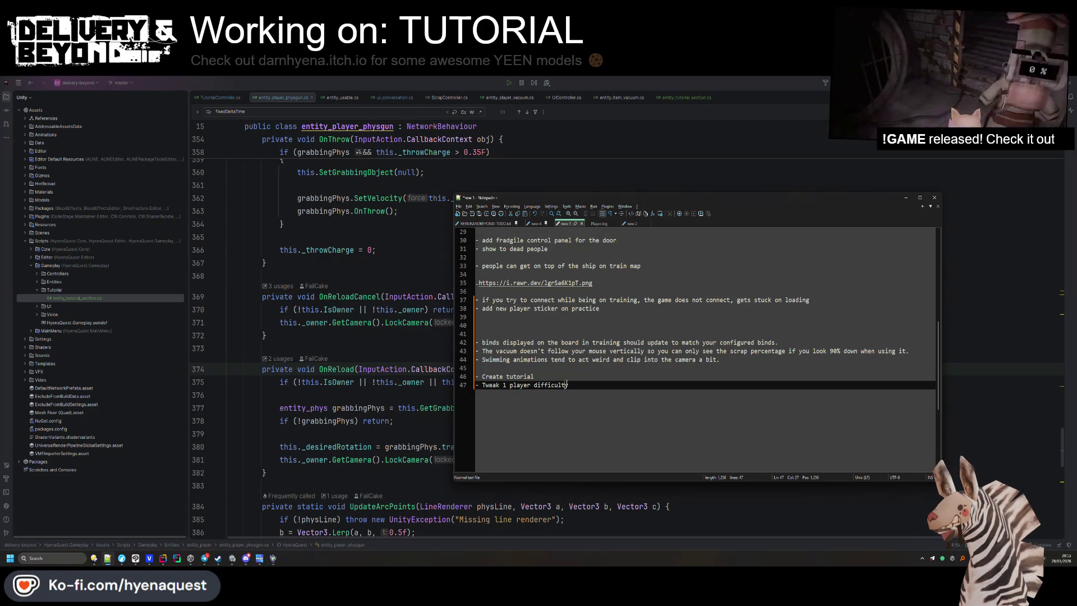
{"action": "left_click_drag", "start_coordinate": [566, 385], "coordinate": [571, 367]}
{"action": "key", "text": "BackSpace"}
{"action": "key", "text": "BackSpace"}
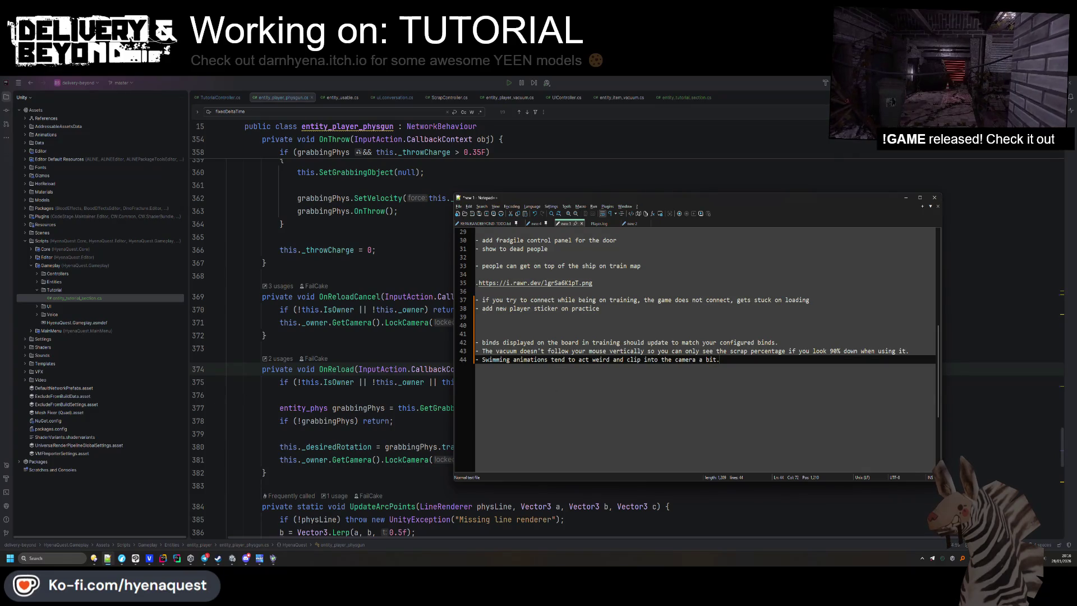
{"action": "key", "text": "alt+Tab"}
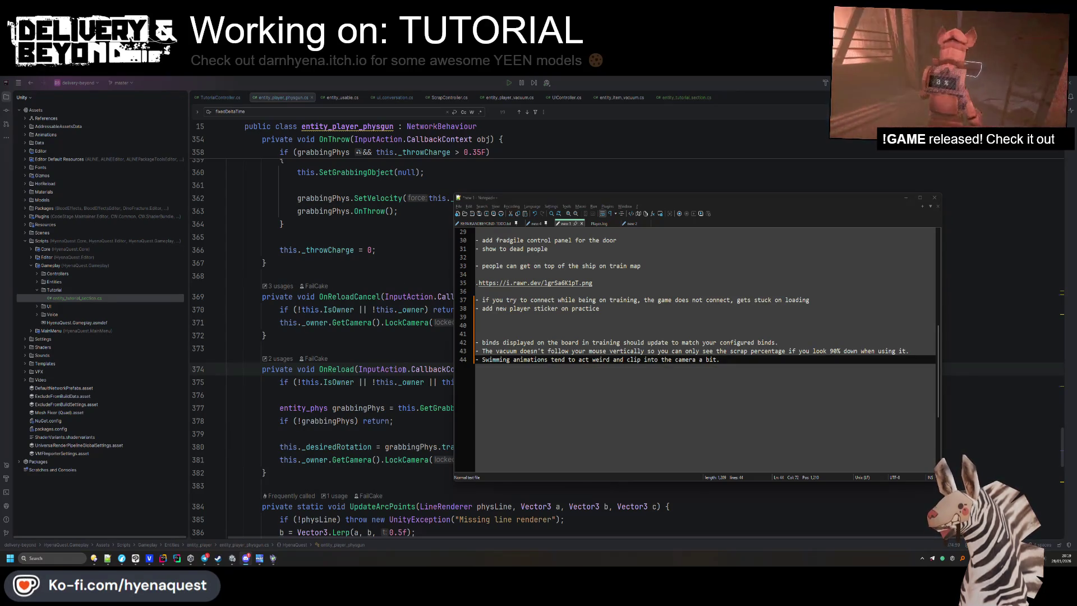
Bring the browser with the Steam reviews back in front.
{"action": "mouse_move", "coordinate": [121, 558]}
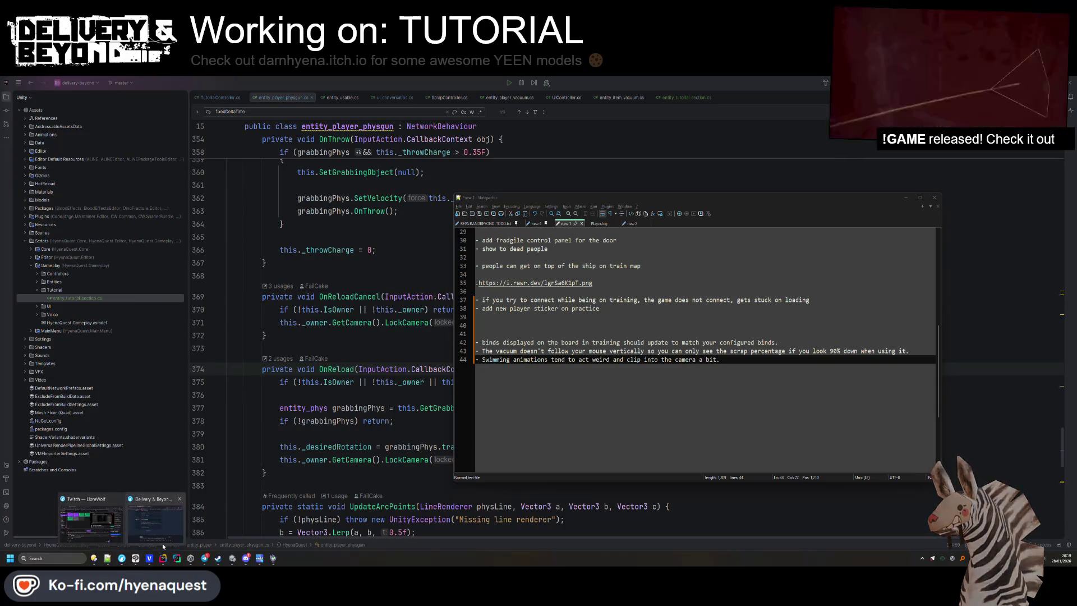
{"action": "left_click", "coordinate": [163, 541]}
Cycle through the Steam Community, reviews and DeepL tabs, then open an empty new tab.
{"action": "left_click", "coordinate": [348, 164]}
{"action": "left_click", "coordinate": [418, 163]}
{"action": "left_click", "coordinate": [462, 164]}
{"action": "left_click", "coordinate": [418, 163]}
{"action": "scroll", "coordinate": [554, 225], "scroll_direction": "up", "scroll_amount": 10}
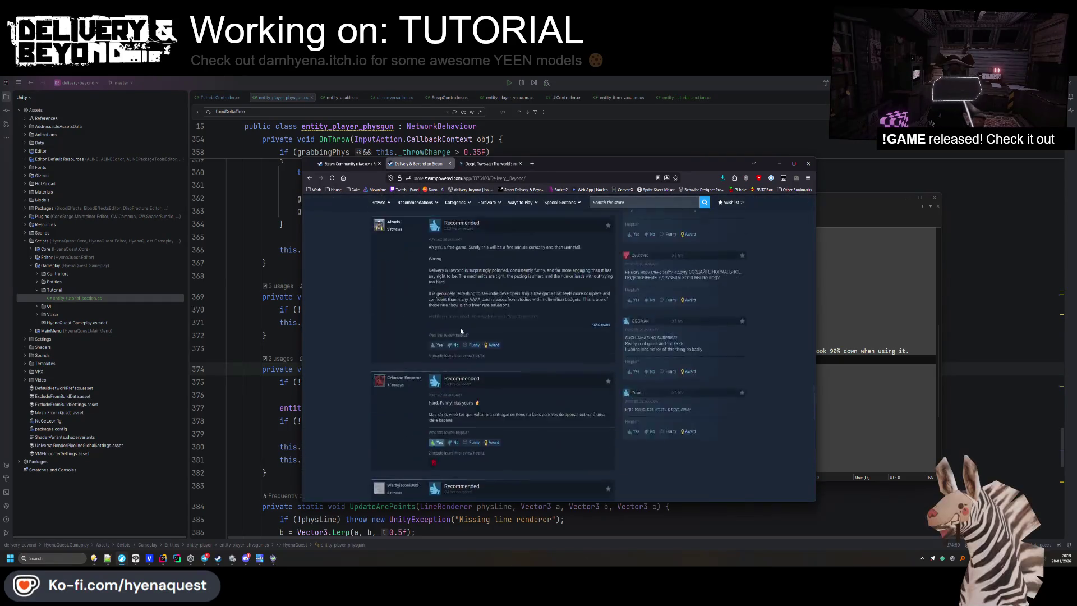
{"action": "left_click", "coordinate": [532, 164]}
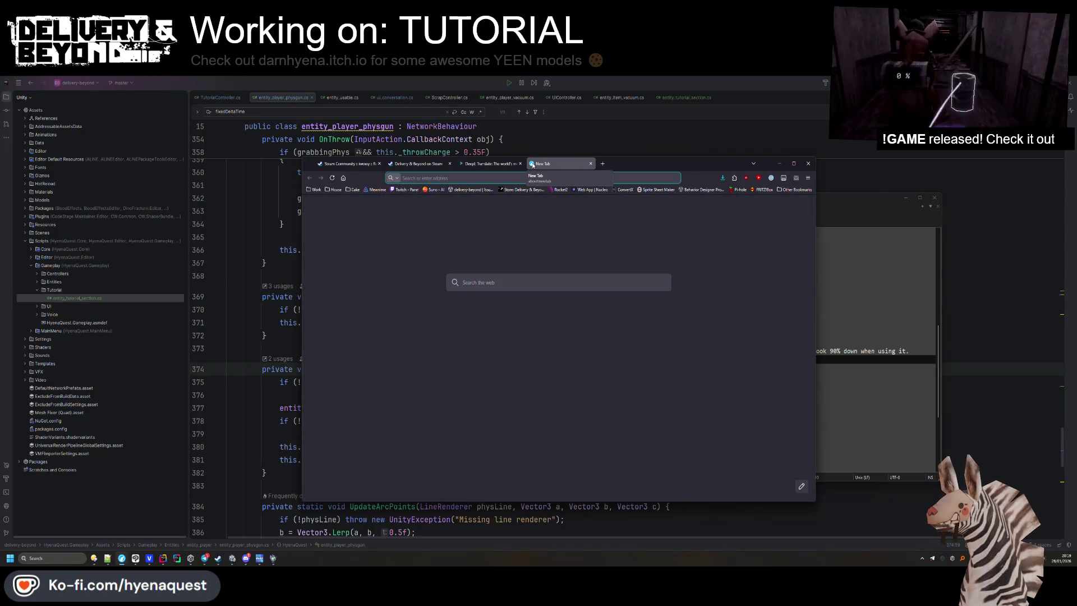
{"action": "type", "text": "de"}
{"action": "key", "text": "BackSpace"}
{"action": "key", "text": "BackSpace"}
{"action": "key", "text": "BackSpace"}
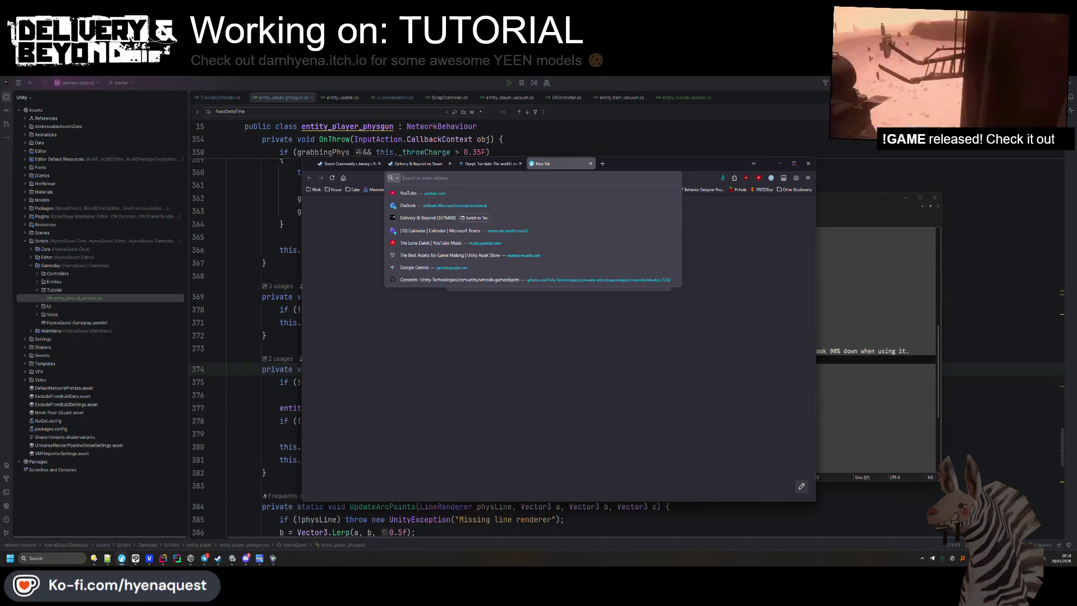
On SteamDB, search 'delivery & be' and open Delivery & Beyond's player charts (700 in-game).
{"action": "type", "text": "steamdb.info"}
{"action": "key", "text": "Return"}
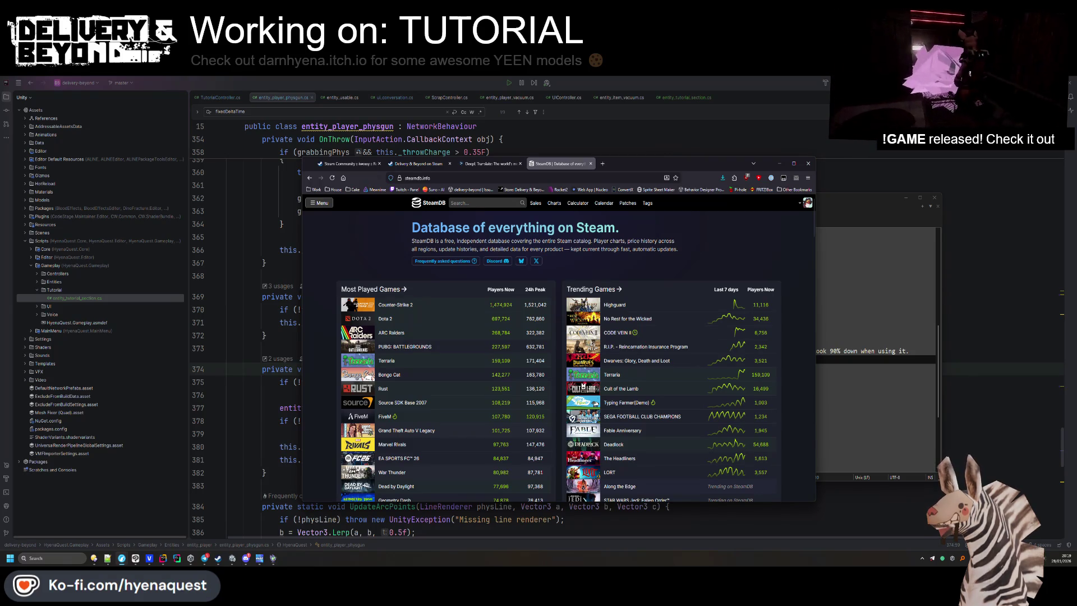
{"action": "left_click", "coordinate": [519, 205]}
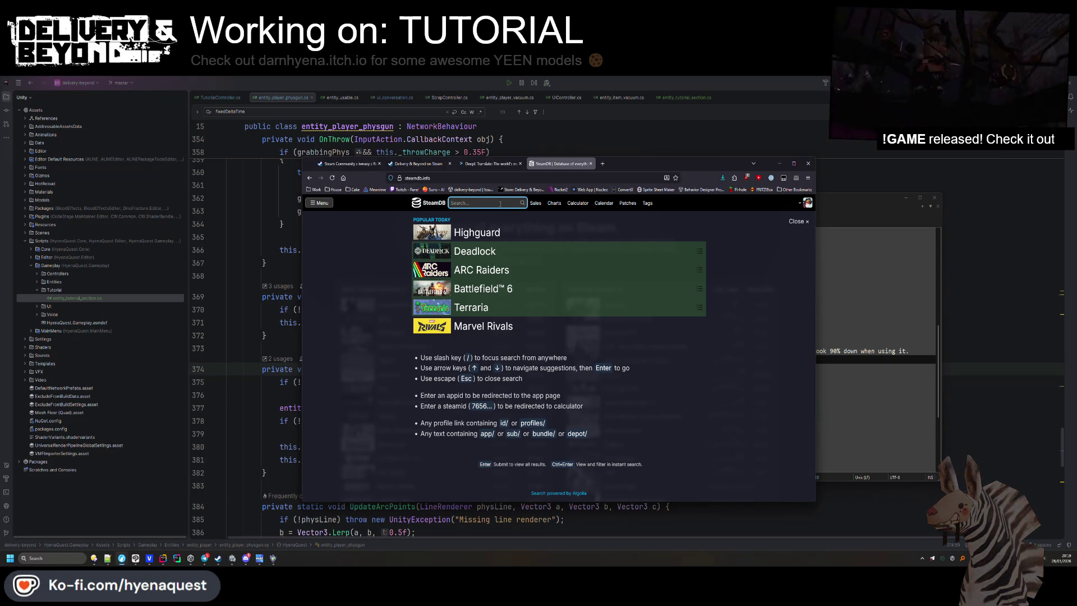
{"action": "type", "text": "delivery"}
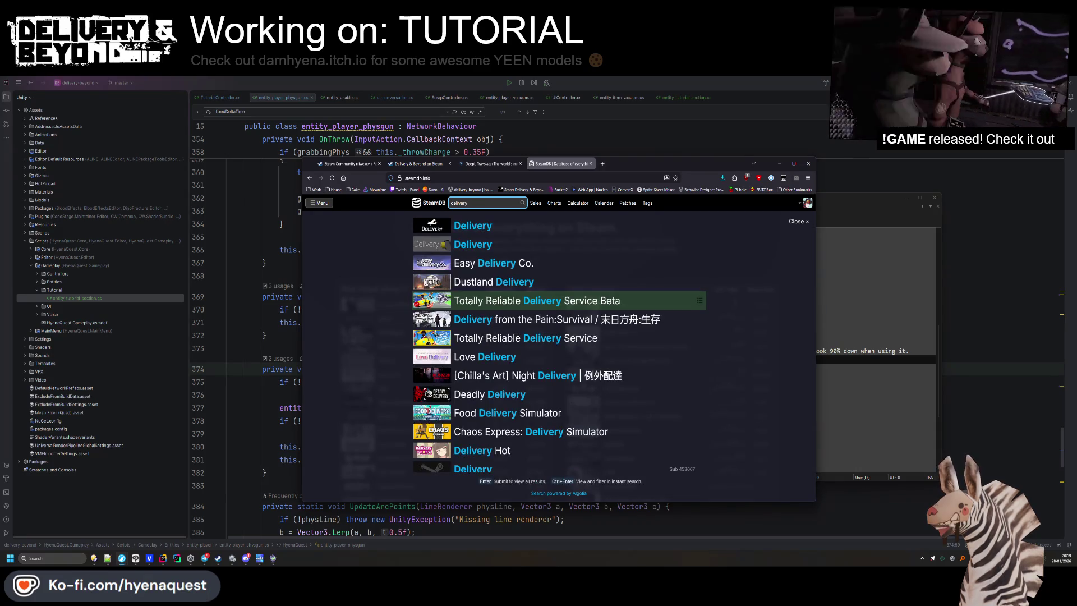
{"action": "type", "text": " & be"}
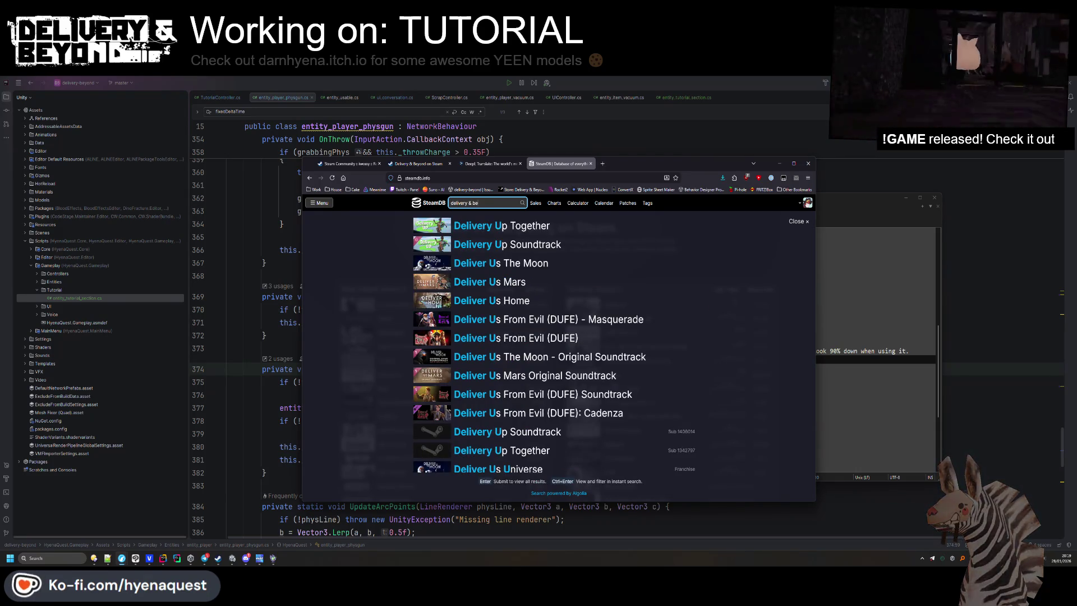
{"action": "left_click", "coordinate": [582, 225]}
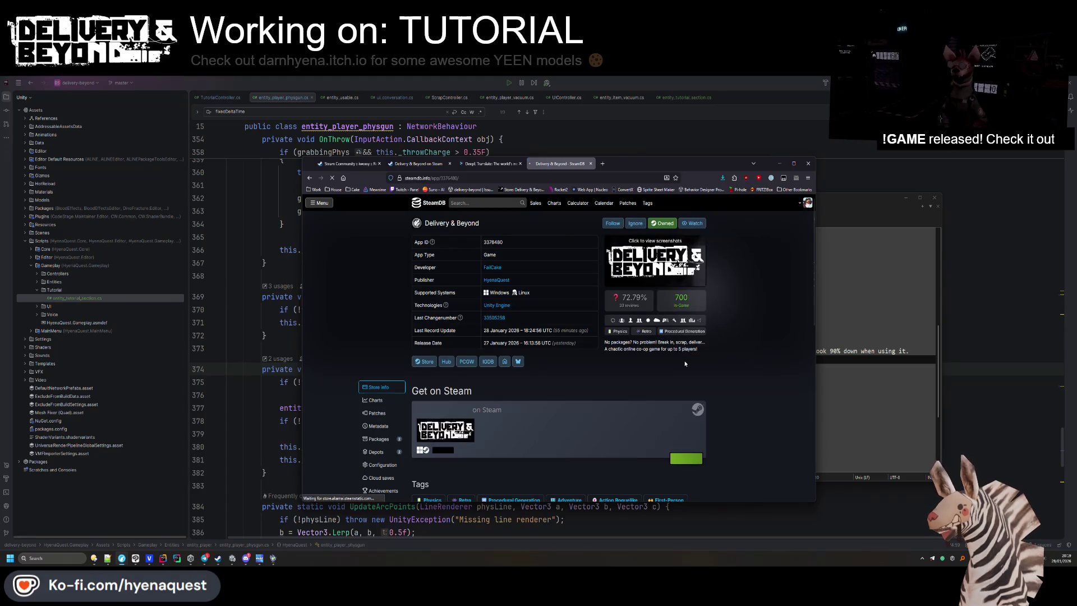
{"action": "scroll", "coordinate": [740, 385], "scroll_direction": "down", "scroll_amount": 8}
{"action": "scroll", "coordinate": [740, 384], "scroll_direction": "up", "scroll_amount": 8}
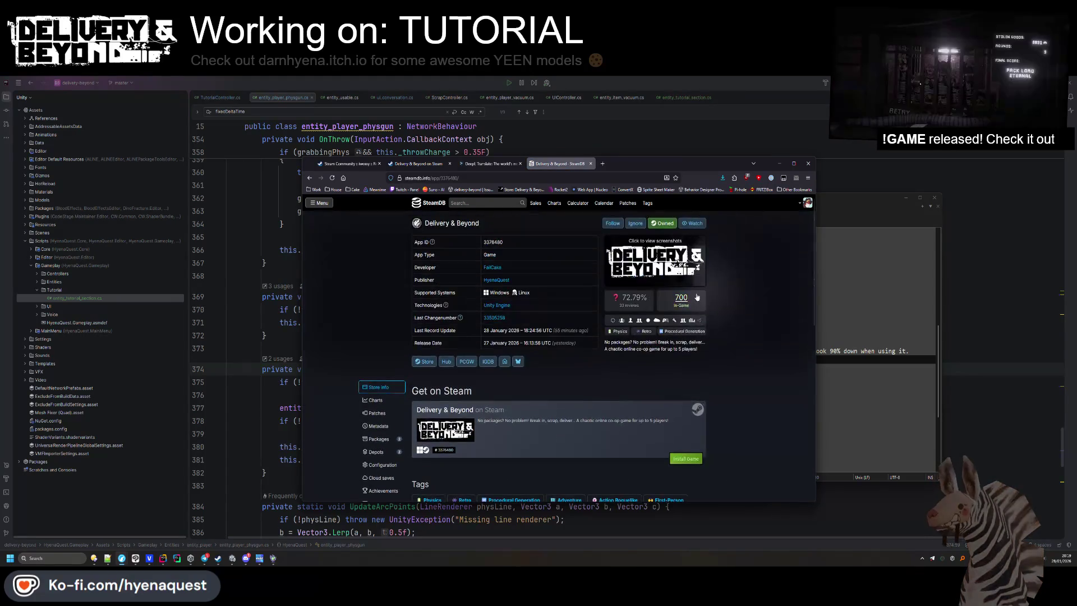
{"action": "left_click", "coordinate": [687, 308]}
{"action": "scroll", "coordinate": [735, 371], "scroll_direction": "down", "scroll_amount": 3}
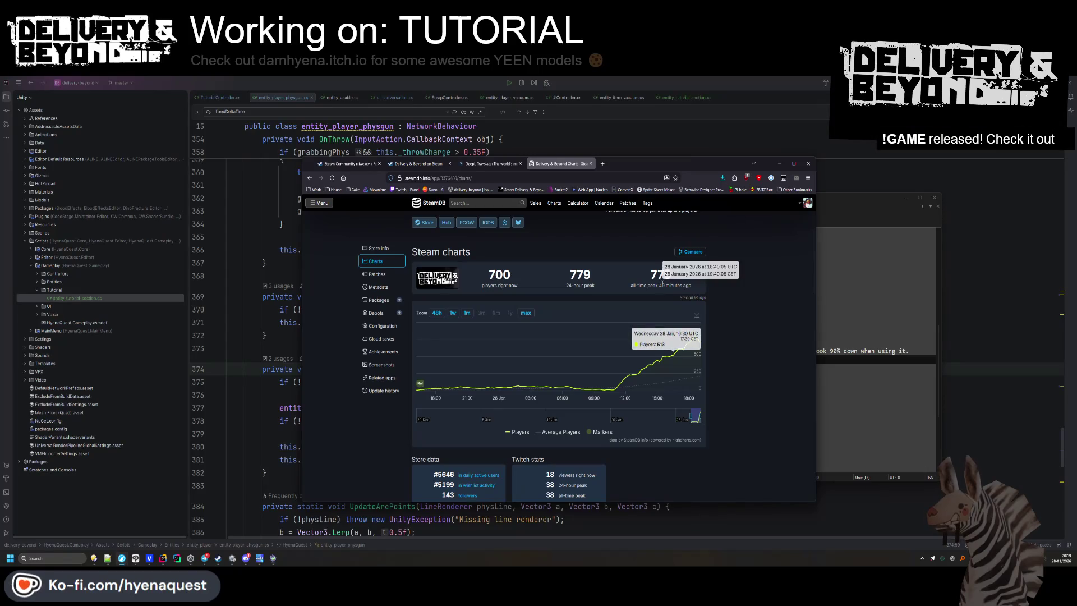